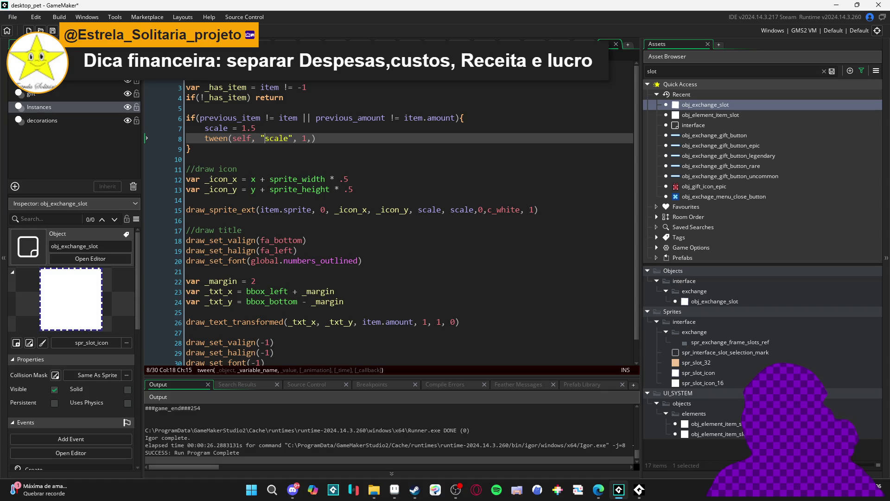
Give the slot's scale tween a time argument of 15.
key(Right)
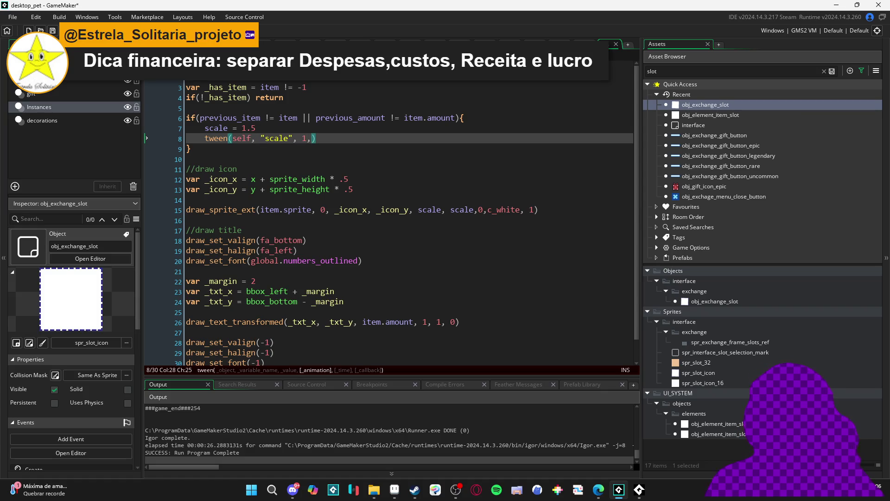
text(,15)
key(Right)
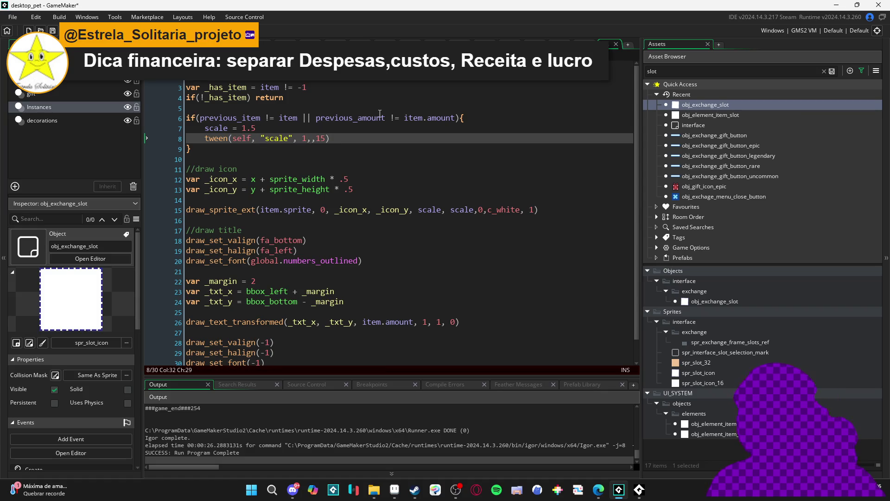
Add previous_item = item and previous_amount = item.amount inside the if block, then run the game.
key(Return)
text(previous_item = item)
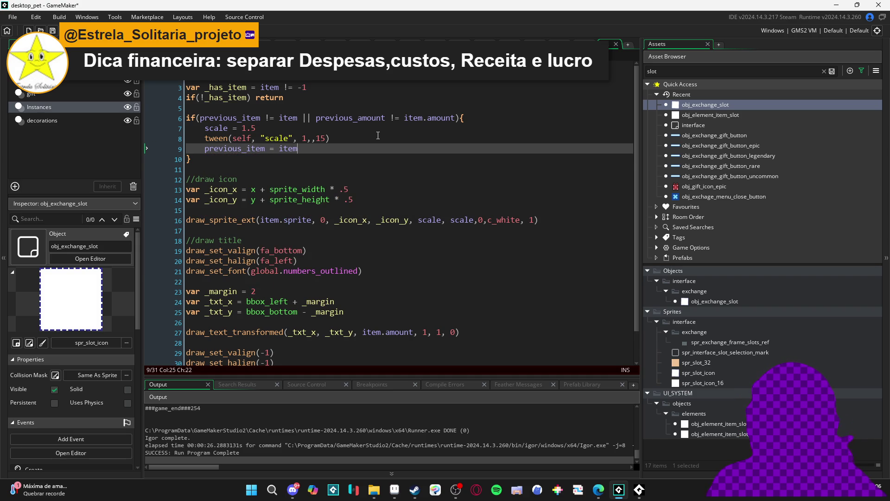
key(Return)
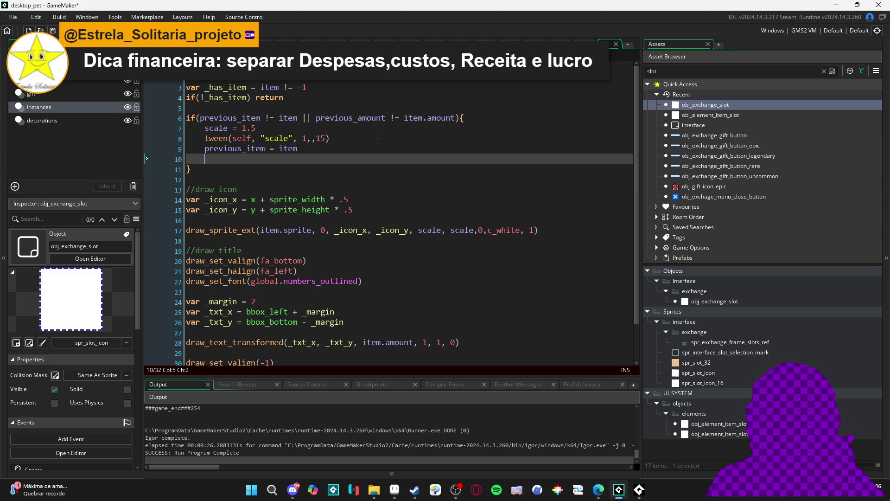
text(pre)
key(BackSpace)
key(Return)
text(amount = item.amou)
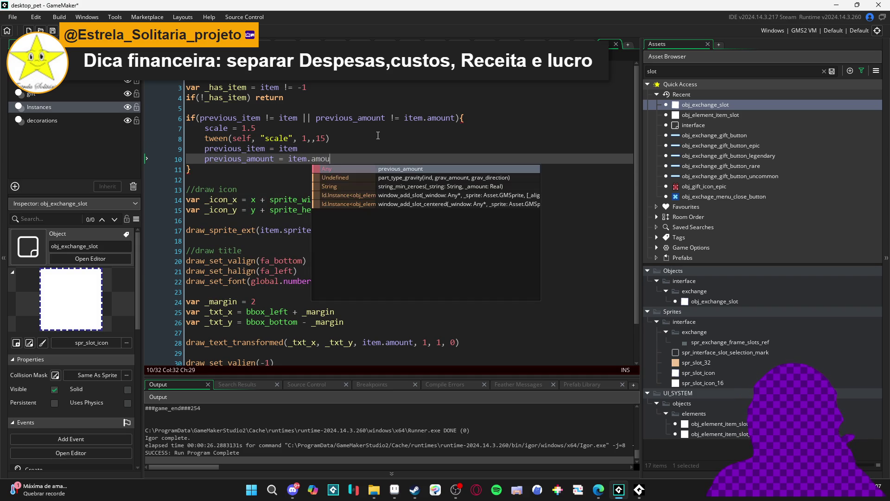
click(378, 135)
click(238, 189)
key(Up)
key(Up)
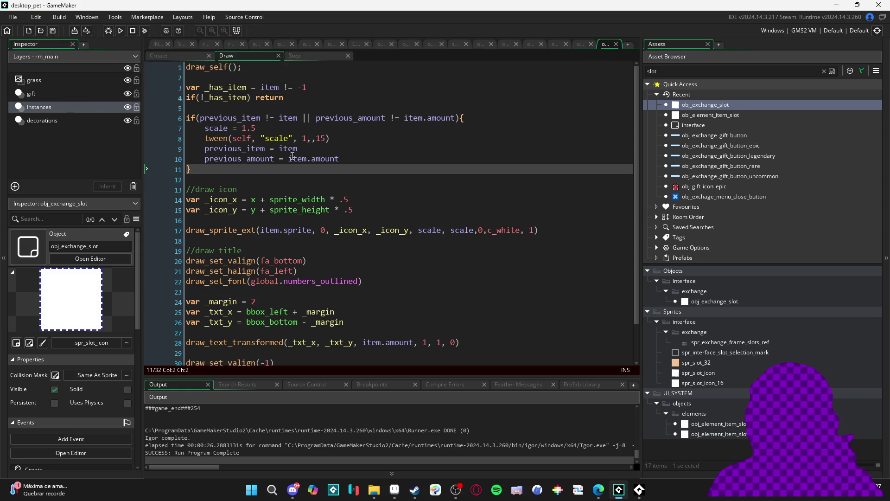
key(Down)
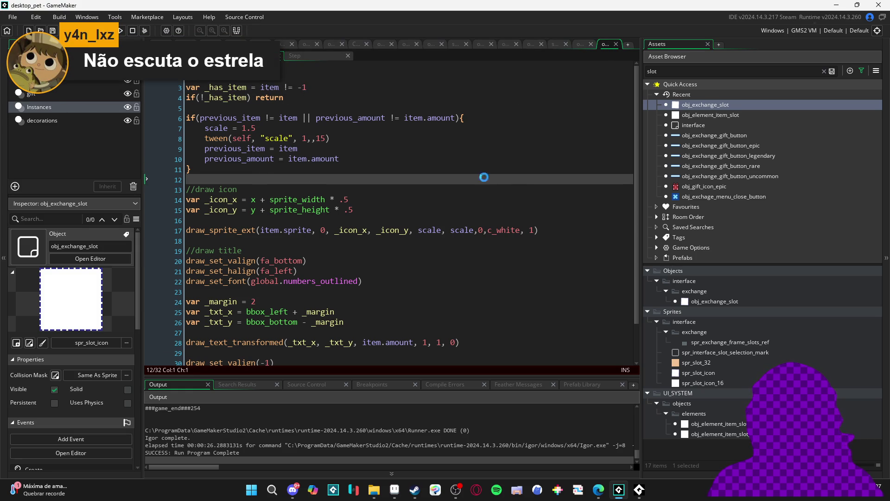
key(F5)
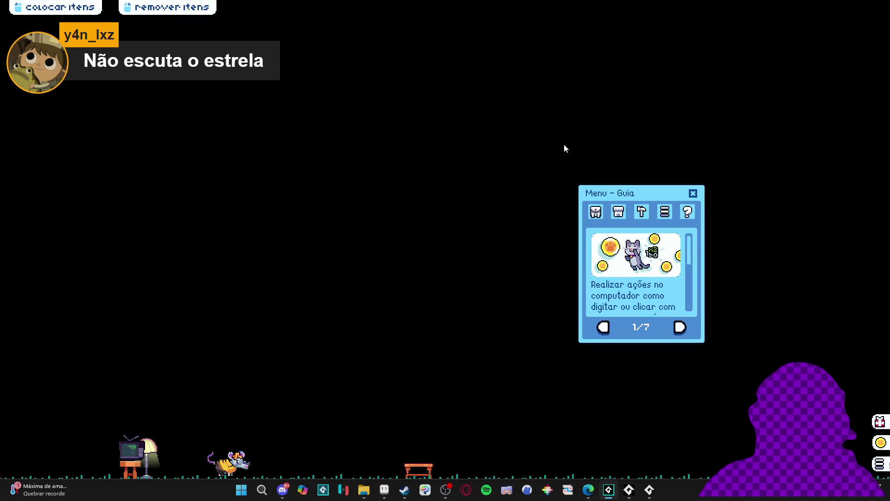
Open the trade menu from the inventory and add several banana peels to the trade.
click(595, 212)
click(632, 327)
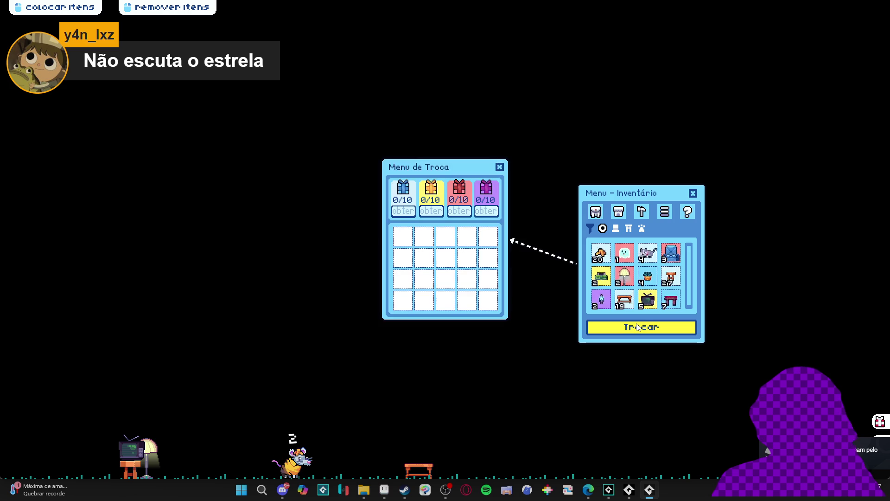
click(607, 253)
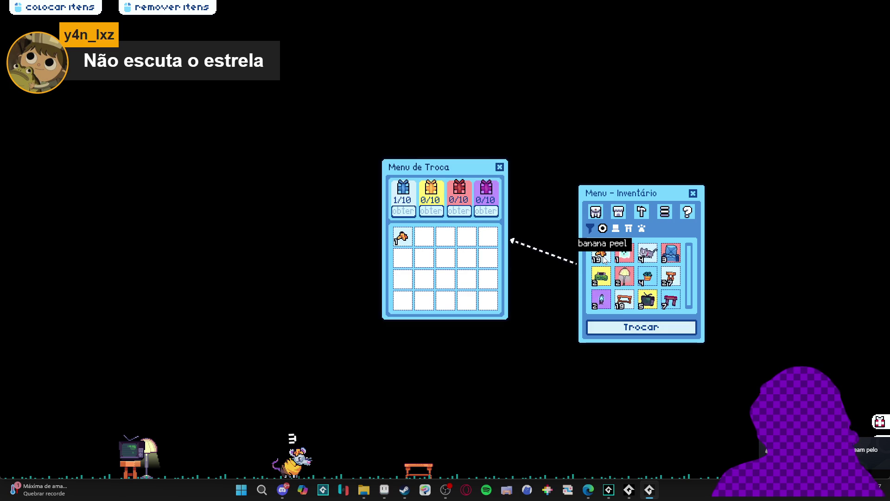
click(605, 253)
click(605, 254)
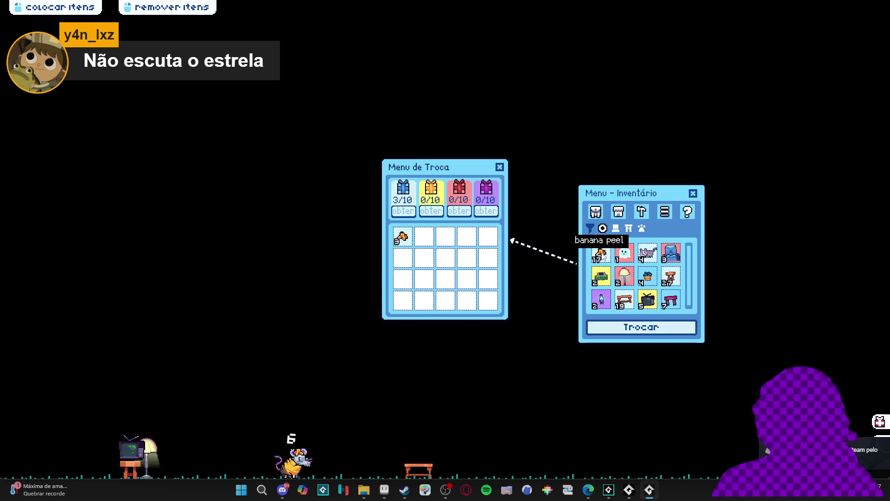
click(604, 254)
click(603, 254)
click(604, 254)
click(604, 254)
click(604, 254)
click(603, 255)
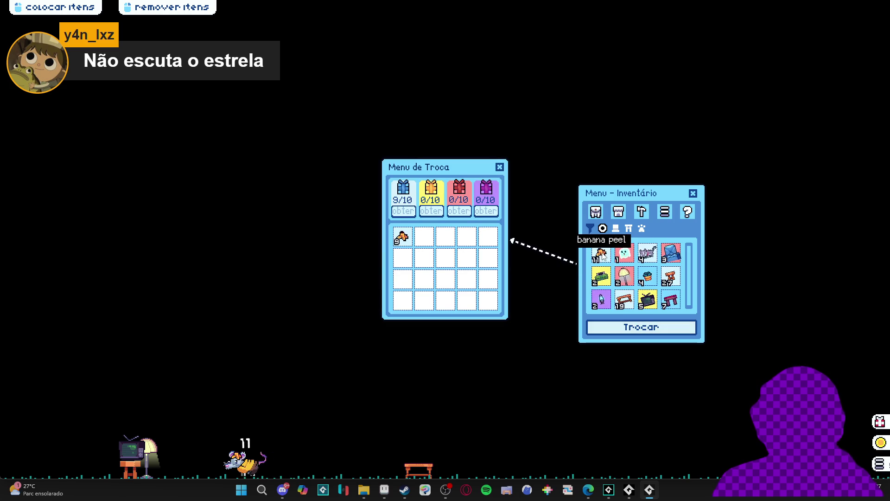
click(604, 254)
Add the blue ghost, grey cat, blue armchairs, console, lampshades, red benches, stools and wooden table.
click(627, 260)
click(627, 260)
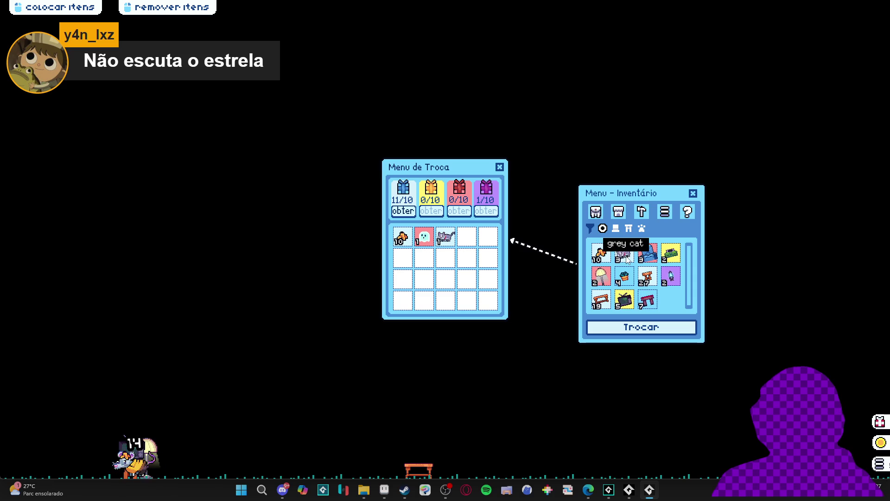
click(654, 258)
click(654, 257)
click(669, 261)
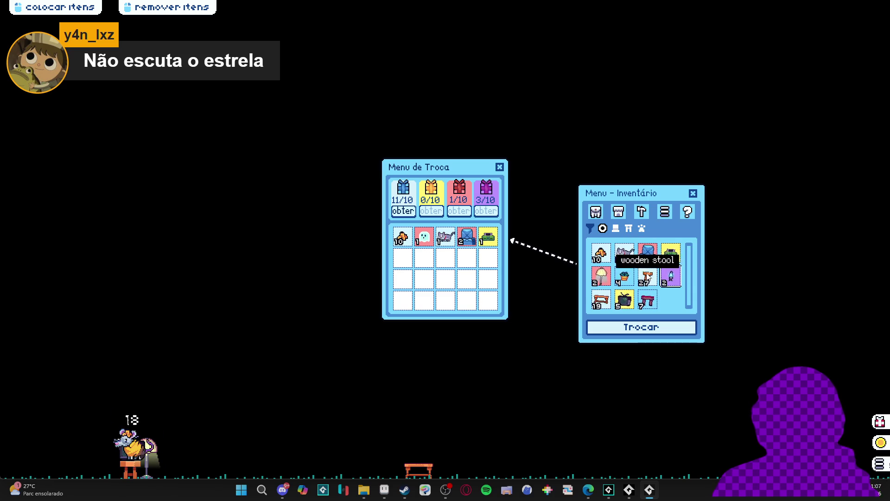
click(602, 280)
click(602, 279)
click(626, 297)
click(626, 297)
click(623, 278)
click(623, 278)
click(623, 278)
click(623, 278)
click(671, 277)
Add a blue chair, grey cat, more banana peels and stools, then close the game window.
click(649, 256)
click(624, 254)
click(603, 255)
click(602, 256)
click(604, 257)
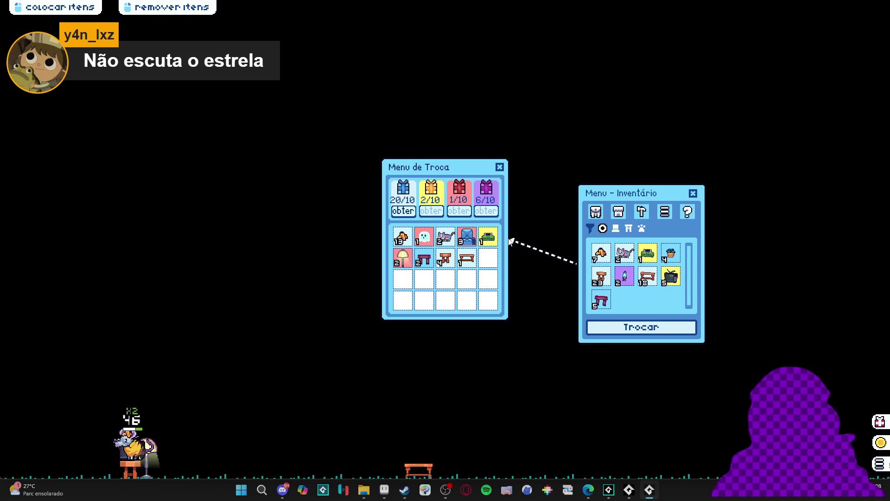
mouse_move(651, 490)
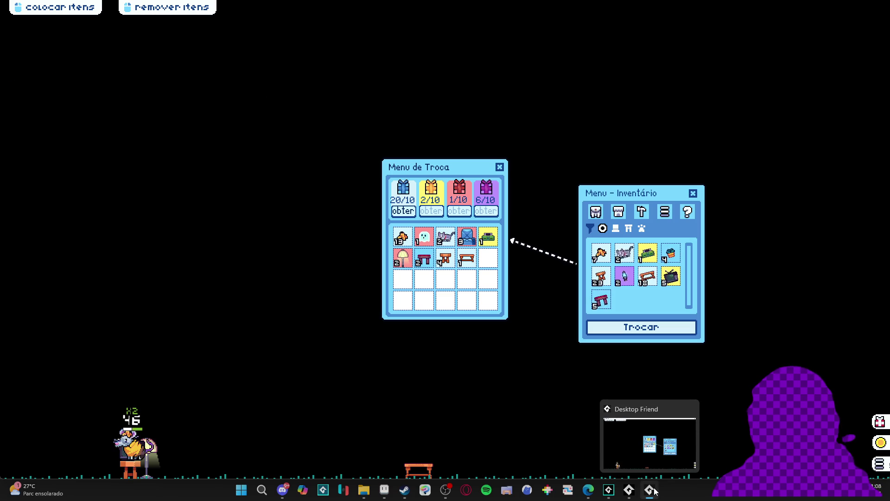
click(601, 278)
click(602, 278)
click(602, 277)
click(601, 278)
right_click(649, 489)
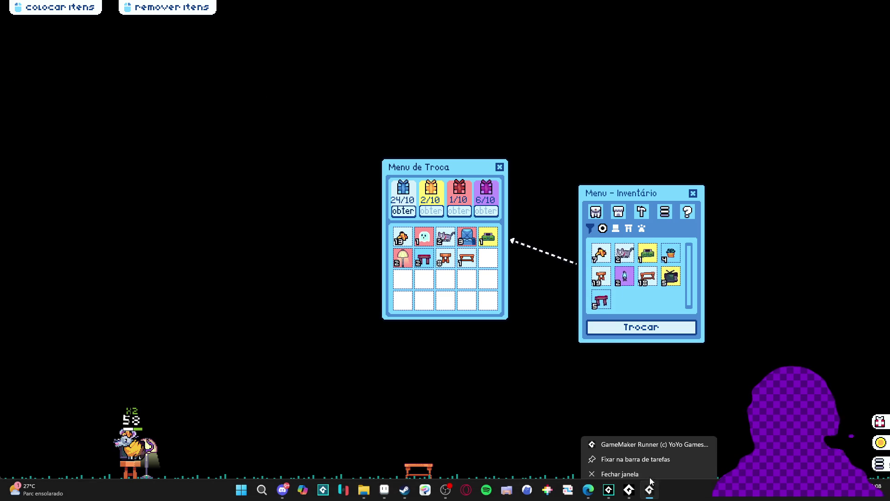
click(641, 466)
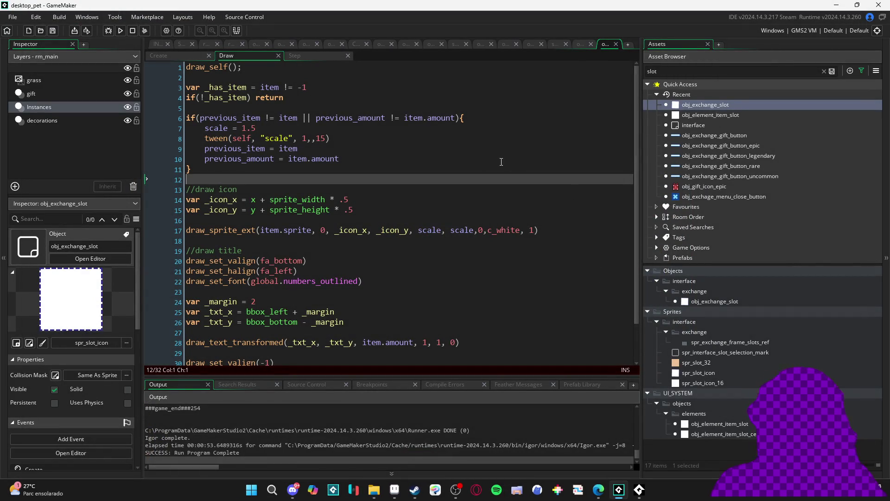
Copy the change-check if block and open obj_gift_icon_base's Draw code.
drag(196, 166, 178, 120)
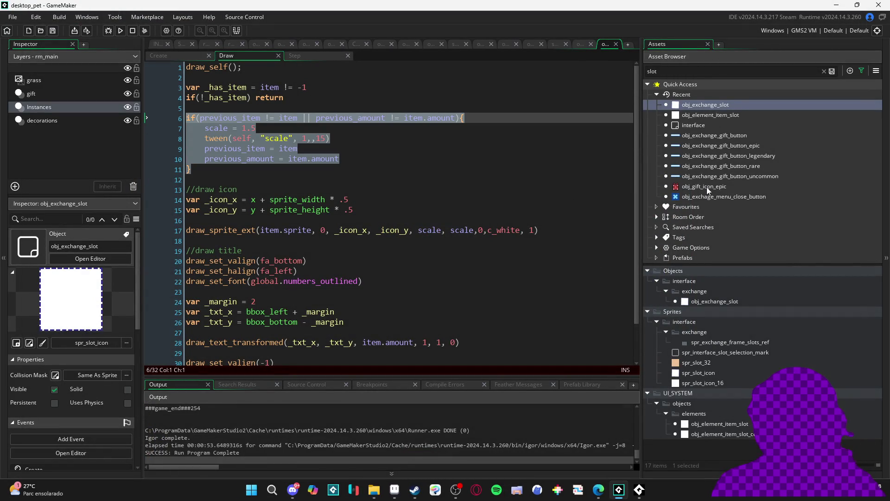
click(716, 71)
key(ctrl+a)
text(gif)
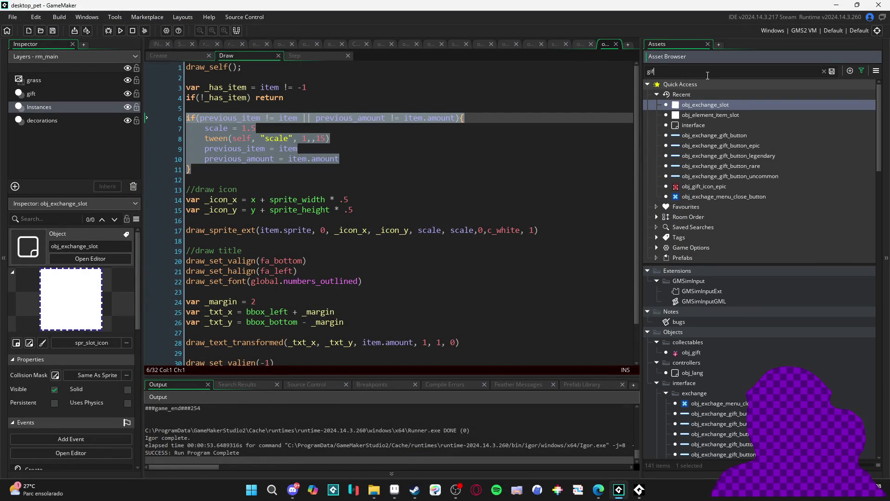
text(t)
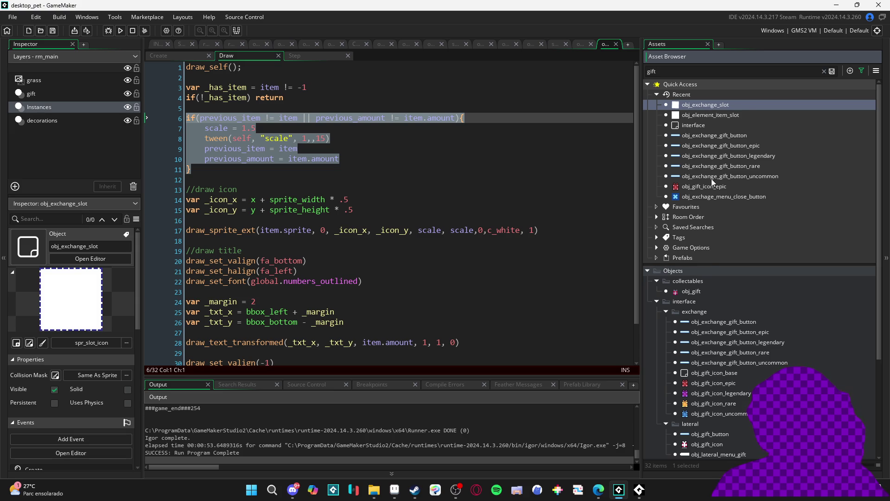
scroll(761, 288, down, 2)
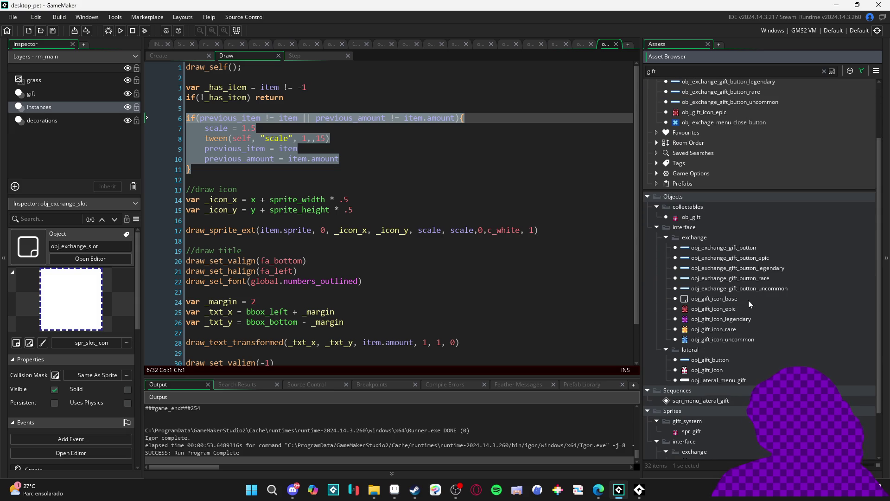
double_click(749, 299)
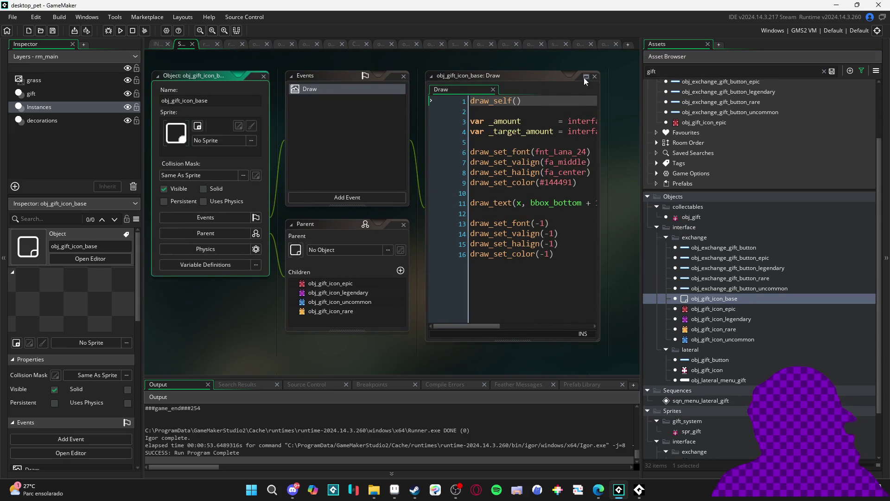
click(585, 77)
Paste the block after draw_self, delete its previous_item condition, then cut the block out.
text(if(previous_item != item || previous_amount != item.amount){     scale = 1.5     tween(self, "scale", 1,,15)     previous_item = item     previous_amount = item.amount })
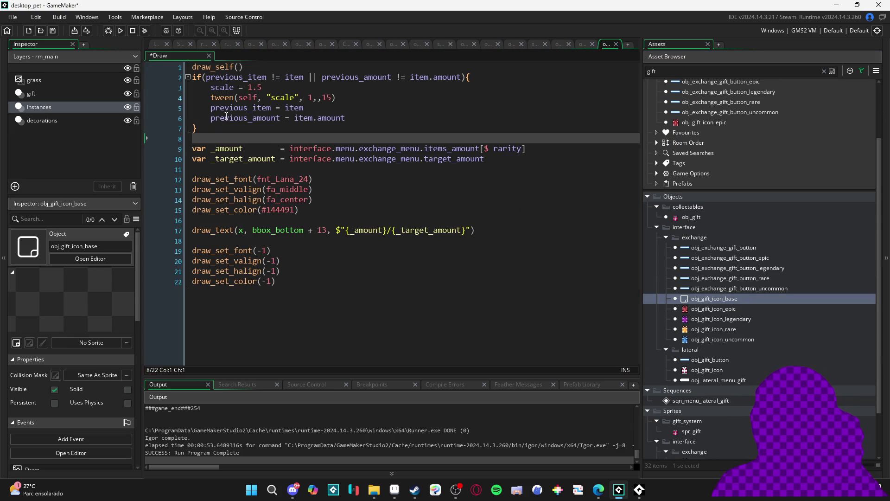
click(252, 65)
key(Return)
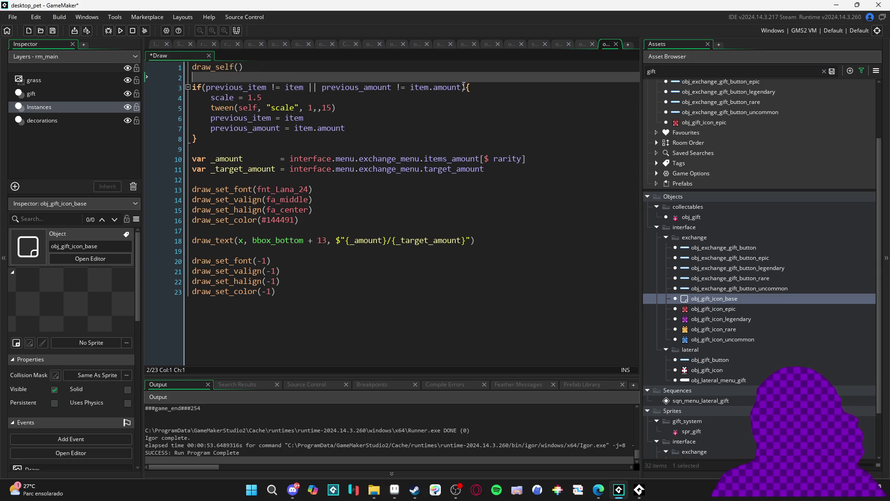
drag(322, 88, 207, 90)
key(Delete)
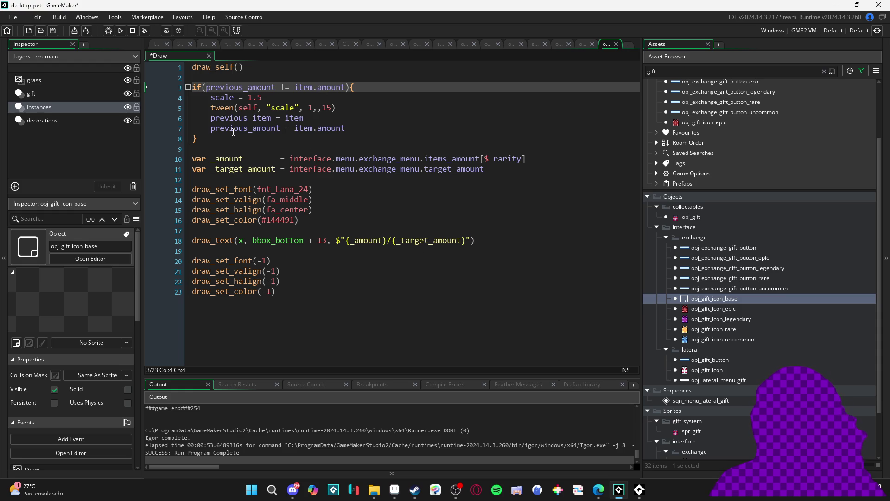
drag(198, 138, 186, 87)
key(Delete)
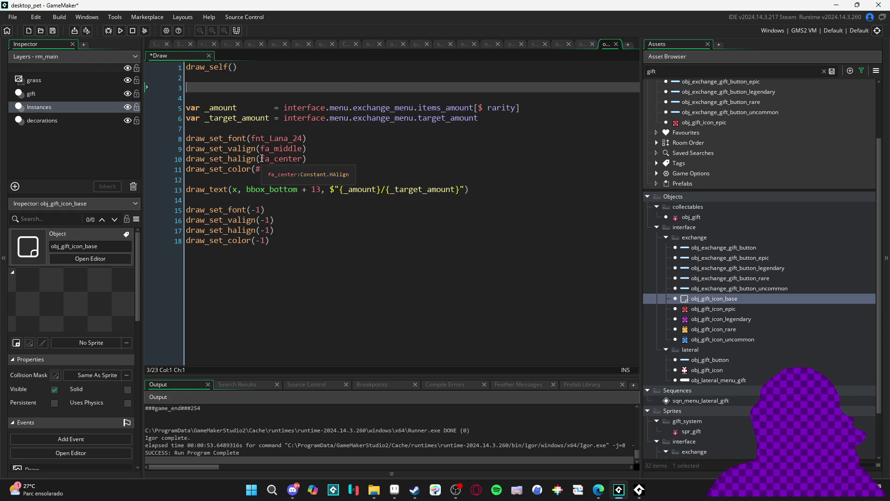
Paste the change-check block below the _amount and _target_amount variables.
key(Delete)
key(Delete)
click(213, 109)
key(Return)
key(Return)
key(Return)
click(213, 120)
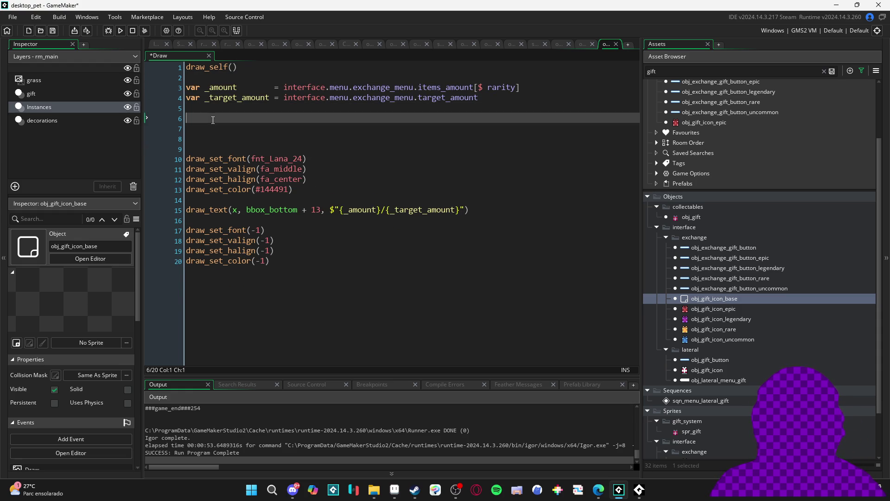
text(if(previous_amount != item.amount){ 	scale = 1.5 	tween(self, "scale", 1,,15) 	previous_item = item 	previous_amount = item.amount })
key(Delete)
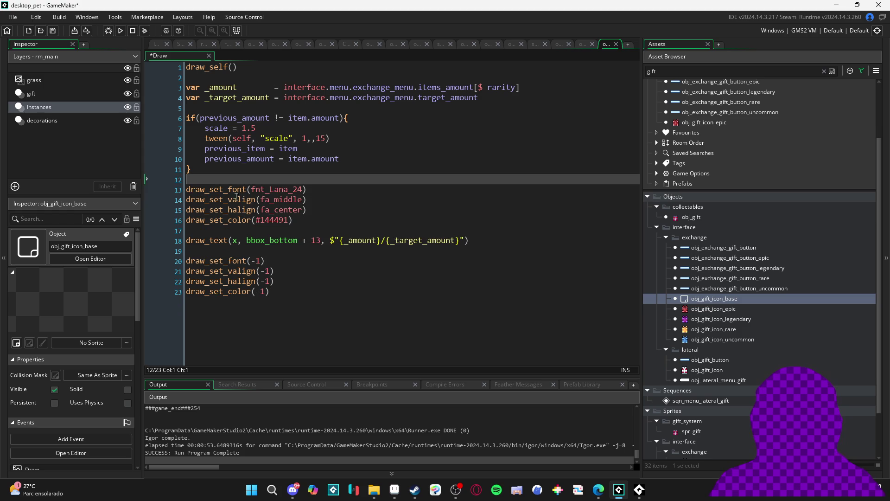
click(355, 128)
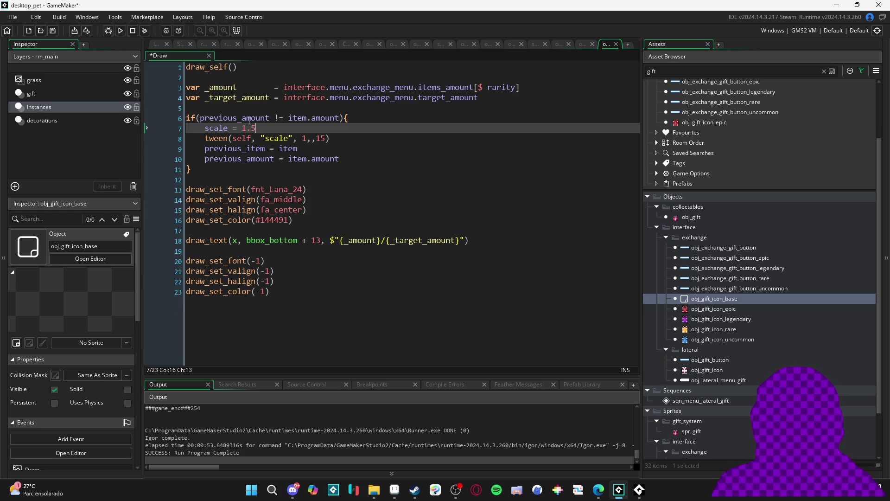
Replace item.amount with _amount in the if condition and the previous_amount assignment.
double_click(407, 241)
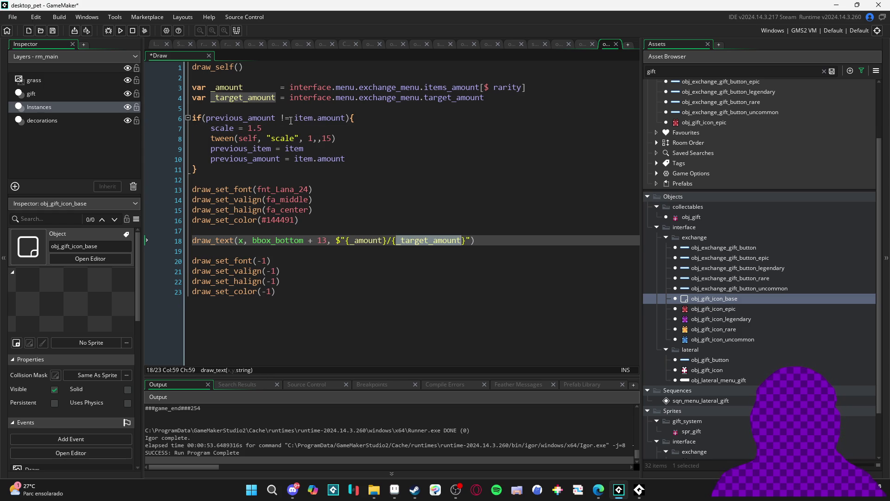
double_click(227, 87)
key(ctrl+c)
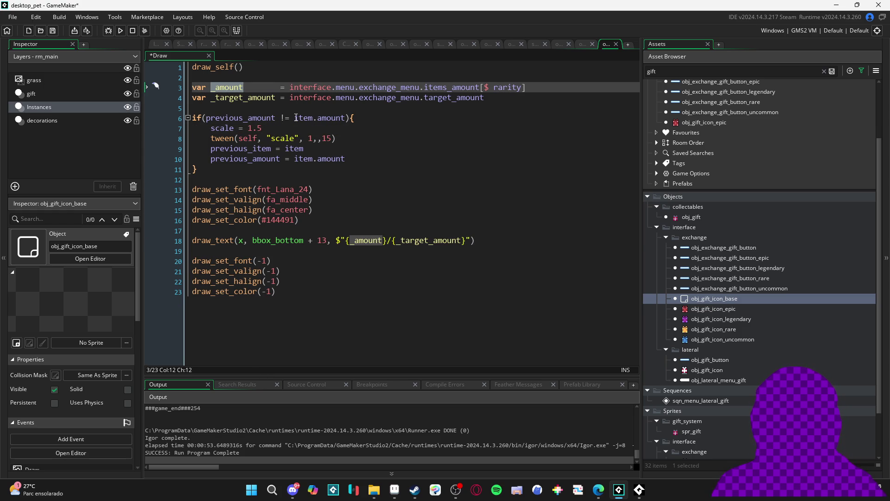
drag(296, 118, 348, 118)
key(ctrl+v)
double_click(241, 118)
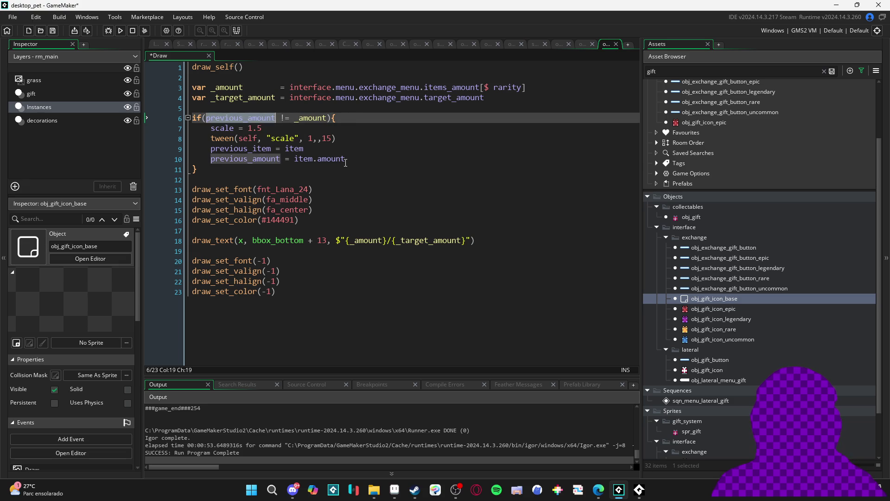
click(347, 160)
click(246, 87)
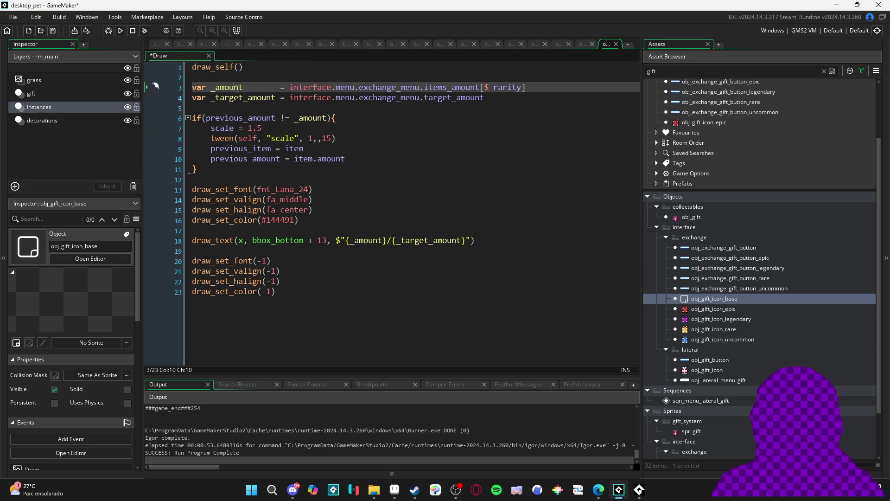
drag(346, 158, 294, 159)
key(ctrl+v)
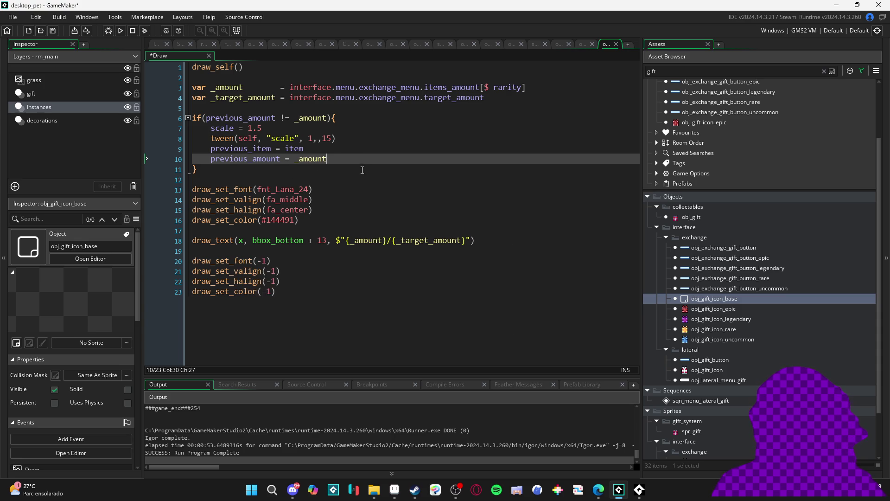
triple_click(254, 66)
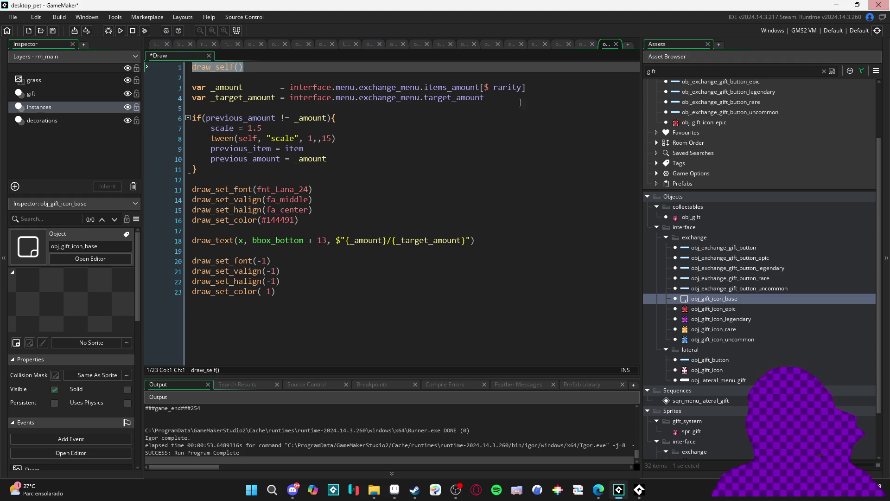
Move draw_self() below the if block on its own line.
drag(218, 67, 208, 179)
key(Home)
key(Return)
key(Up)
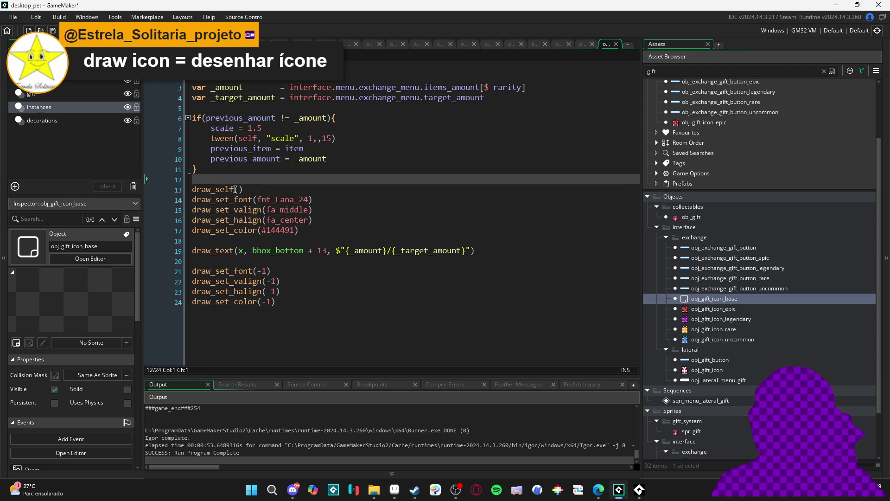
Write draw_sprite_ext(sprite_index, image_index, x, y, scale, scale, image_angle, image_blend, image_alpha).
key(Return)
text(draw_sprite_ext(sprite_index, iamge_)
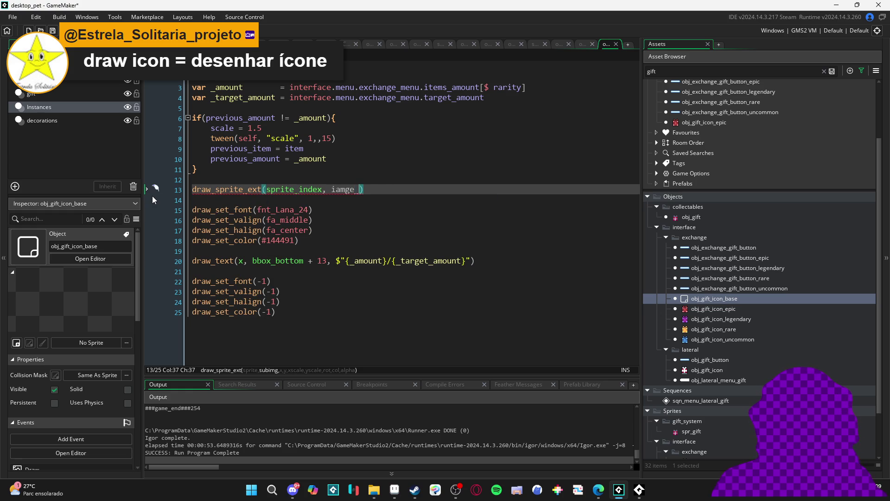
key(BackSpace)
key(BackSpace)
text(mage_)
key(Return)
text(, x, y, )
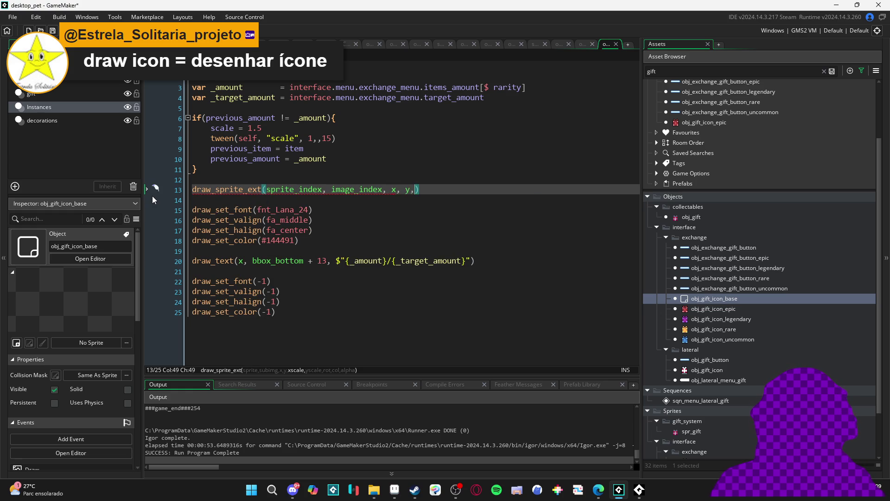
text(image)
key(BackSpace)
key(BackSpace)
key(BackSpace)
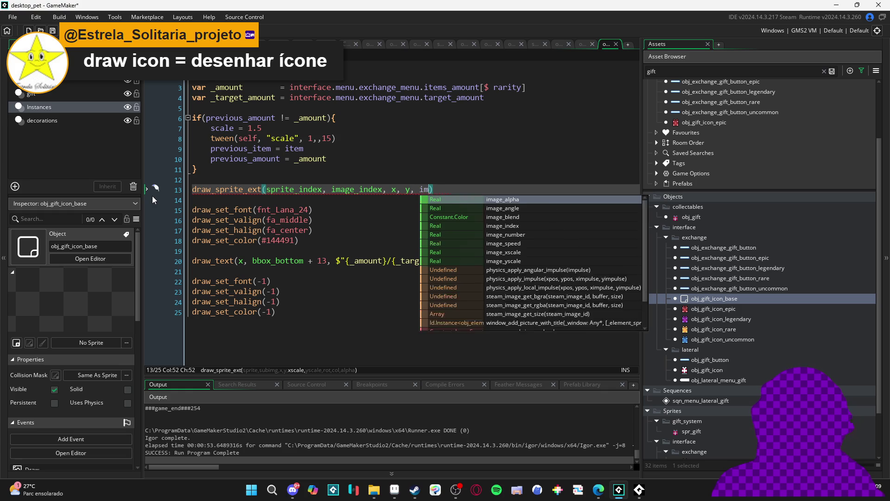
text(scale)
text(, scale, ima)
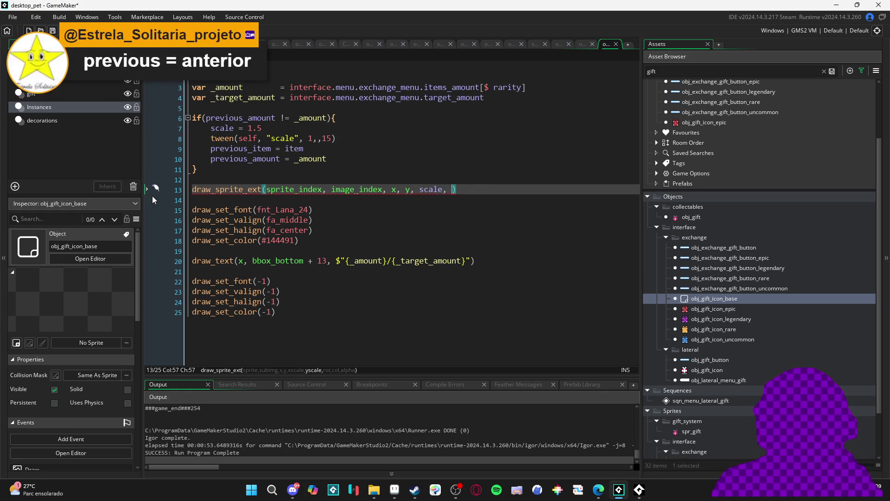
text(ge_angle, iamga)
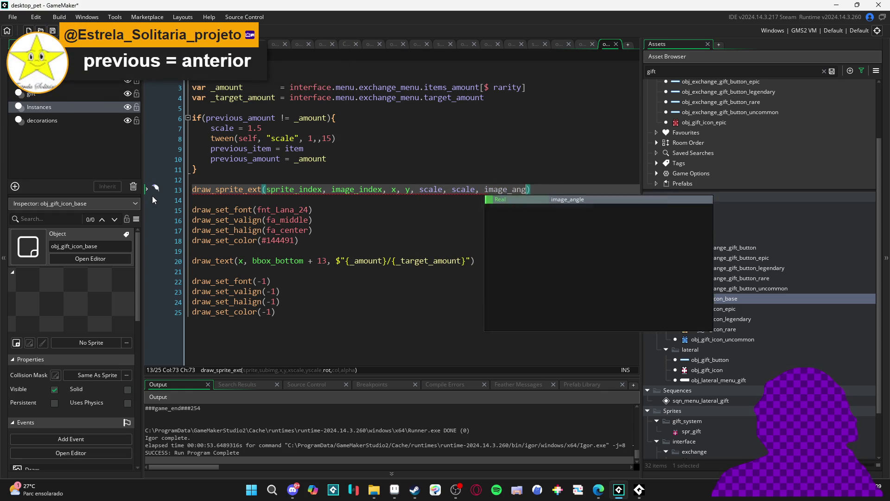
key(BackSpace)
key(BackSpace)
text(mage_blend, image)
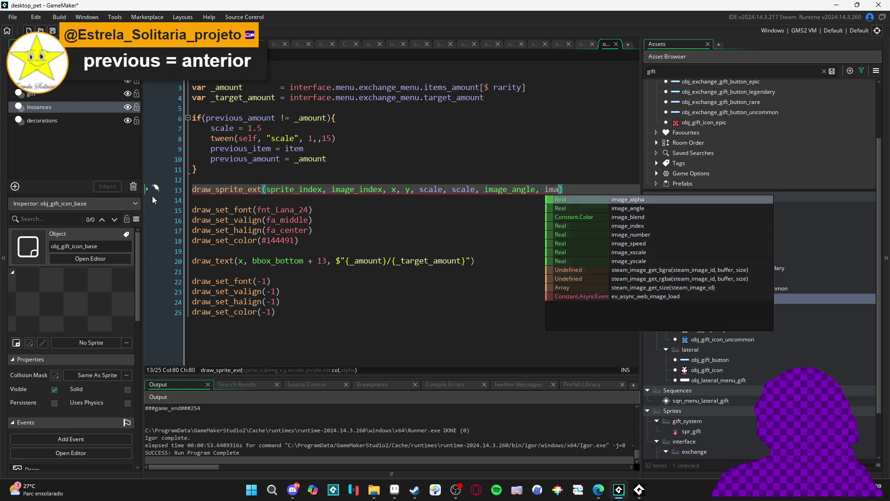
text(_alpha)
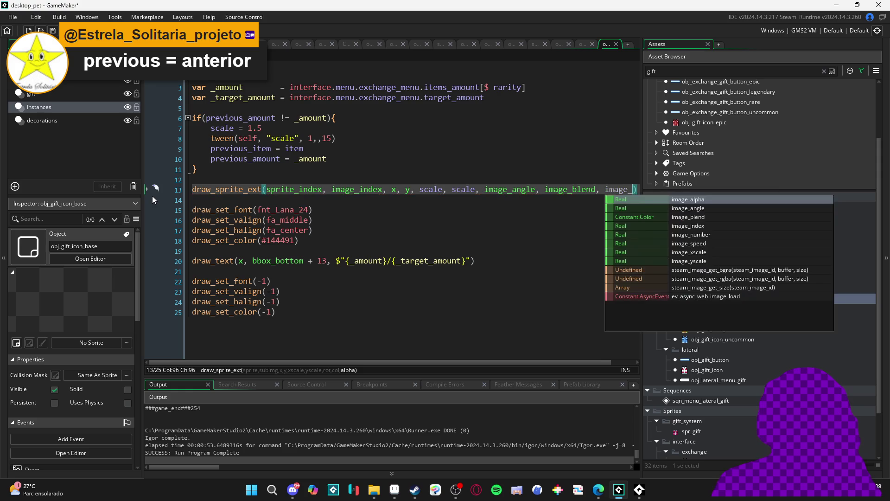
Bring up the gift icon object's editor to add a new event.
click(351, 170)
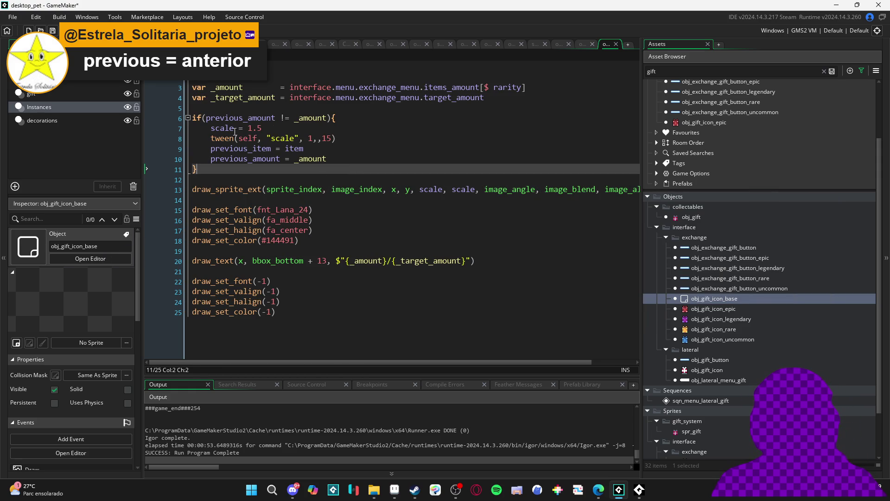
click(276, 118)
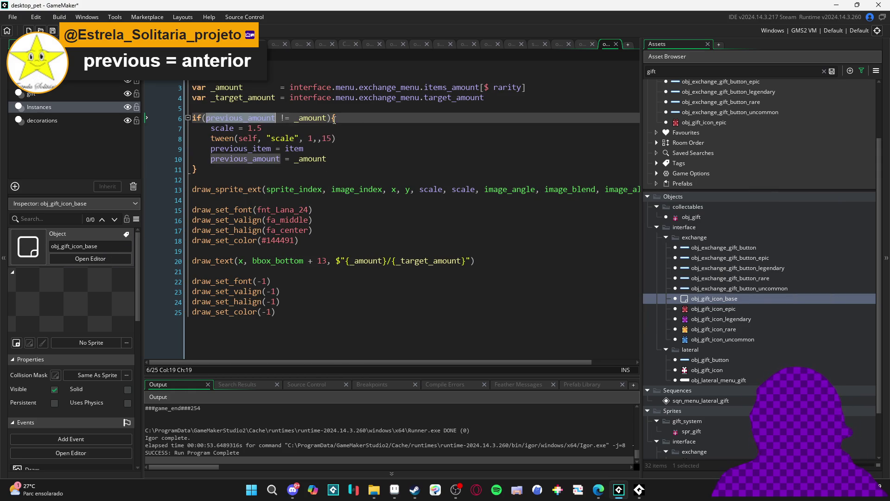
double_click(728, 299)
click(347, 197)
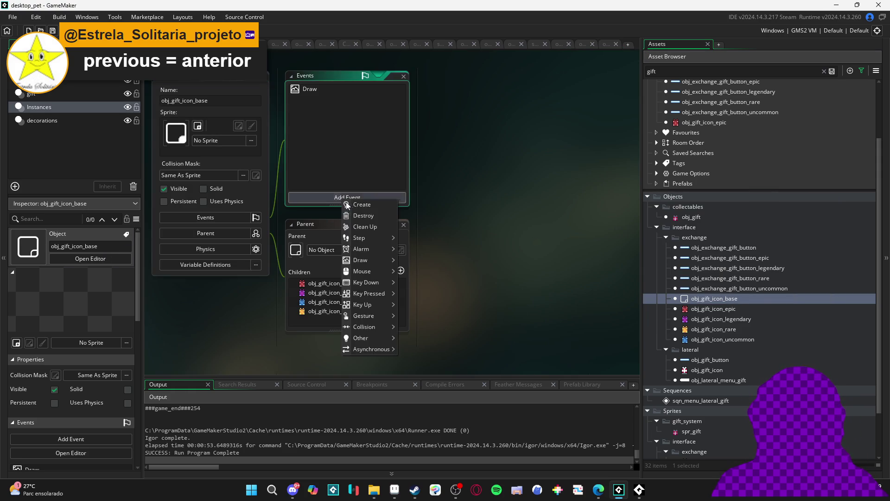
Add a Create event setting previous_amount = 0.
click(359, 212)
key(ctrl+v)
text(0)
Review the gift icon's Draw event code.
click(342, 104)
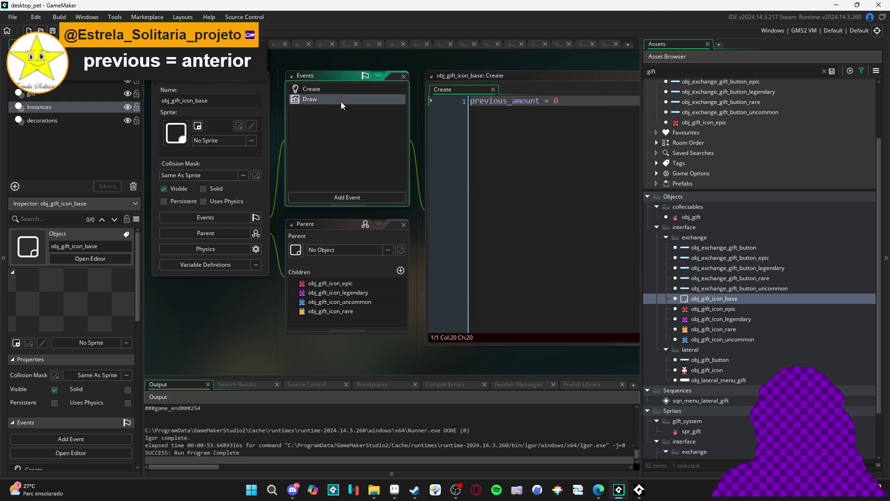
double_click(341, 100)
click(362, 162)
key(Up)
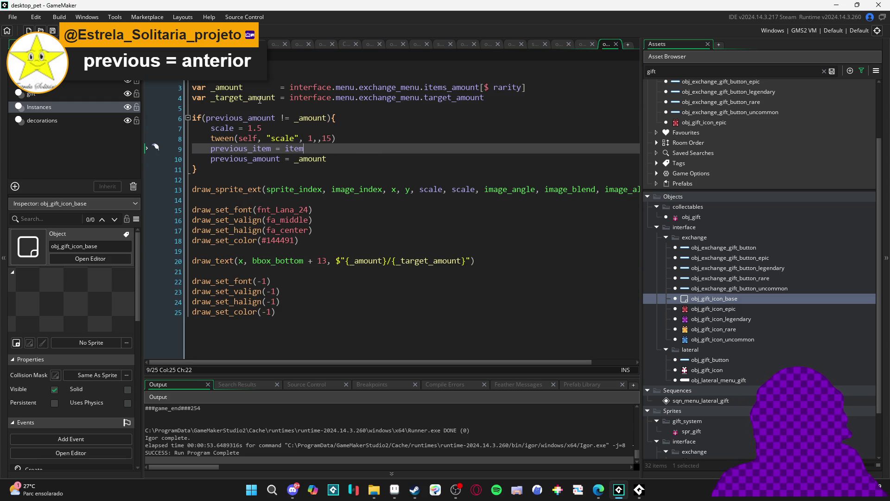
scroll(512, 181, right, 2)
scroll(419, 178, left, 2)
Add scale = 1 to the Create code, save, and run the game.
double_click(742, 299)
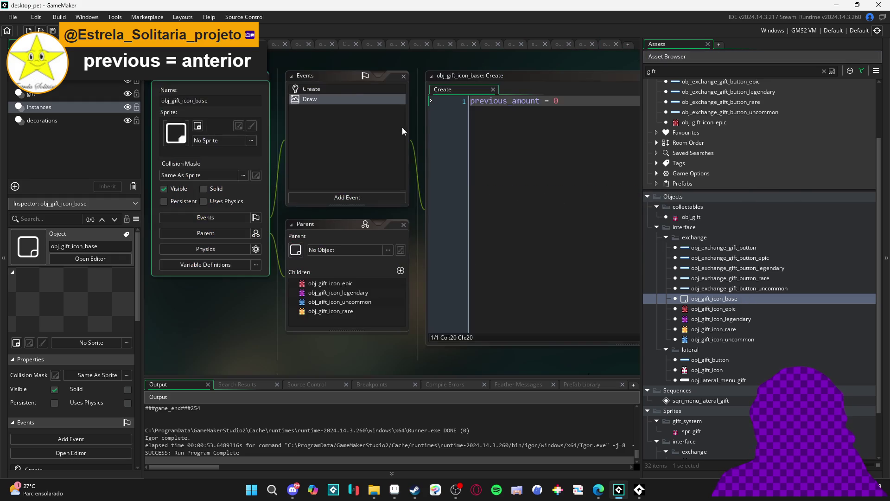
double_click(354, 89)
key(Return)
text(s)
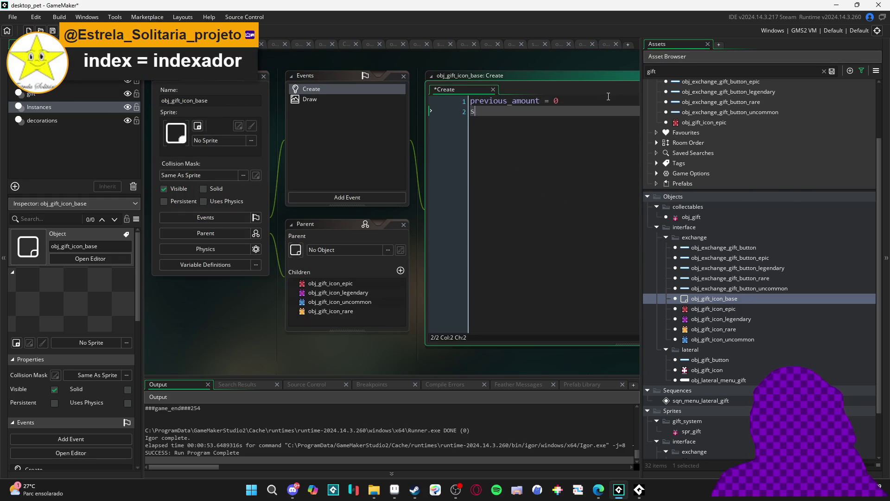
text(cale = 1)
key(ctrl+s)
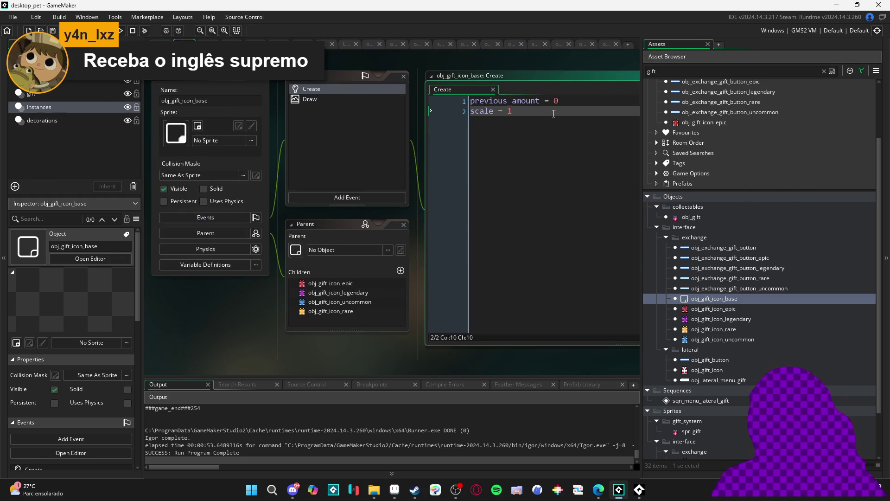
key(F5)
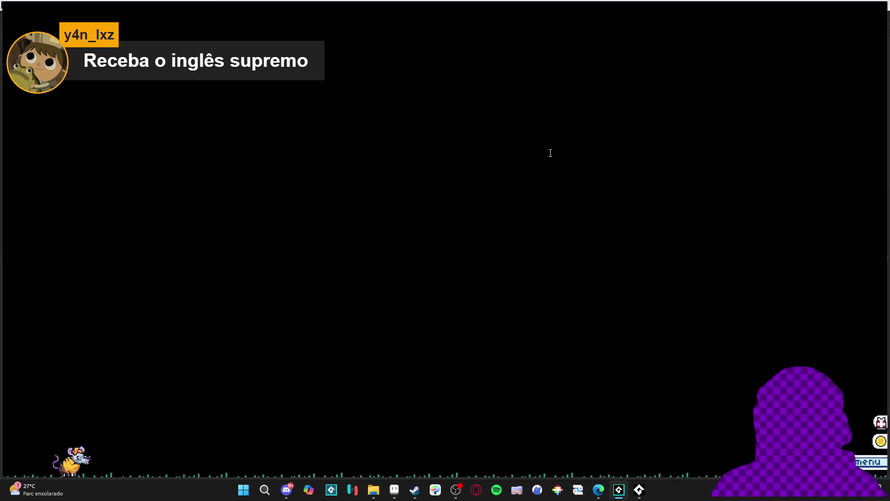
Open the trade menu, add the classic console, and dismiss the item-not-set Draw error.
click(596, 212)
click(613, 327)
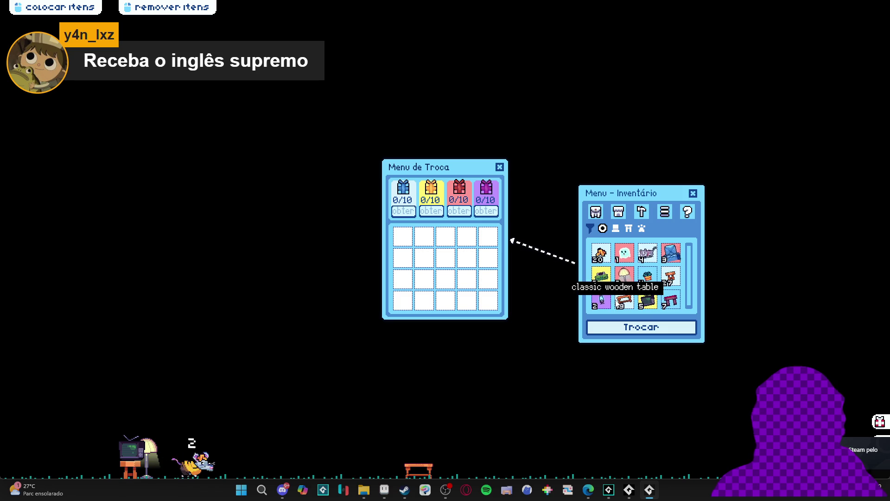
click(602, 280)
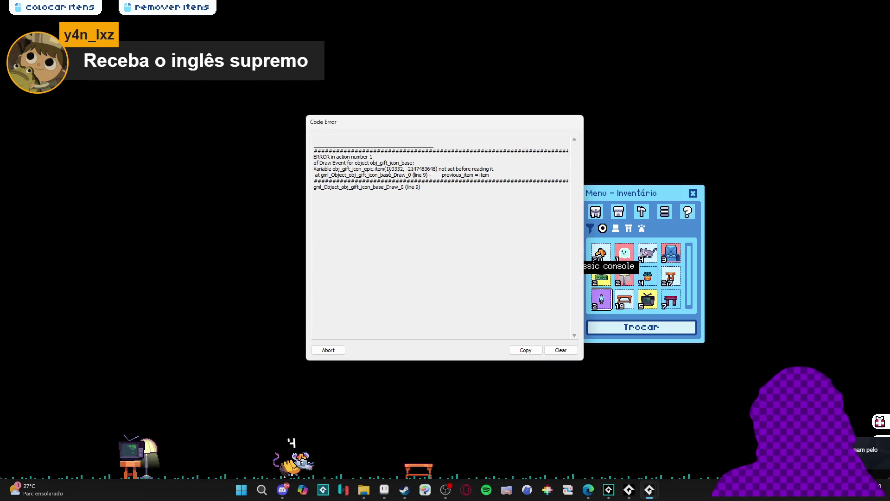
click(328, 350)
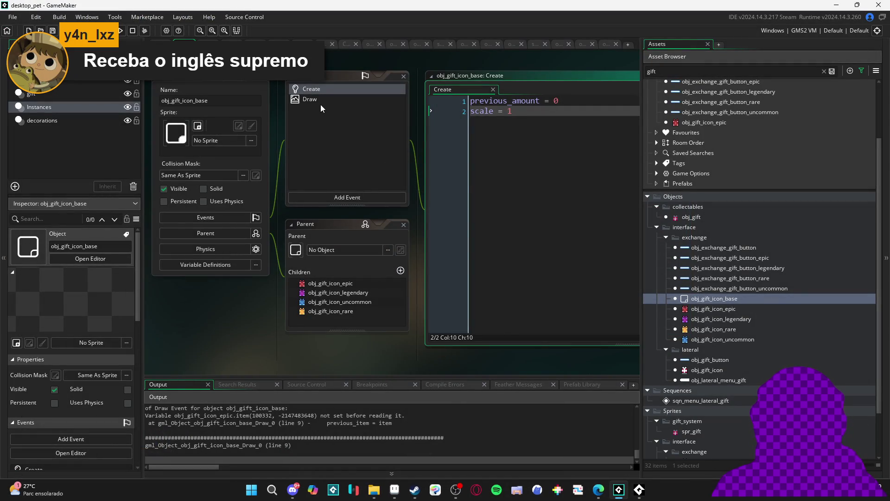
Delete the 'previous_item = item' line from the Draw code and relaunch the game.
click(321, 101)
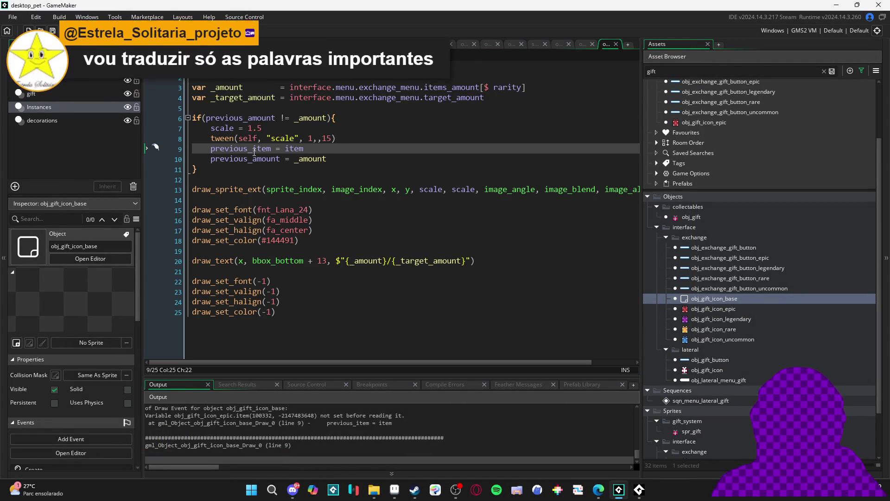
drag(328, 151, 145, 149)
key(BackSpace)
key(BackSpace)
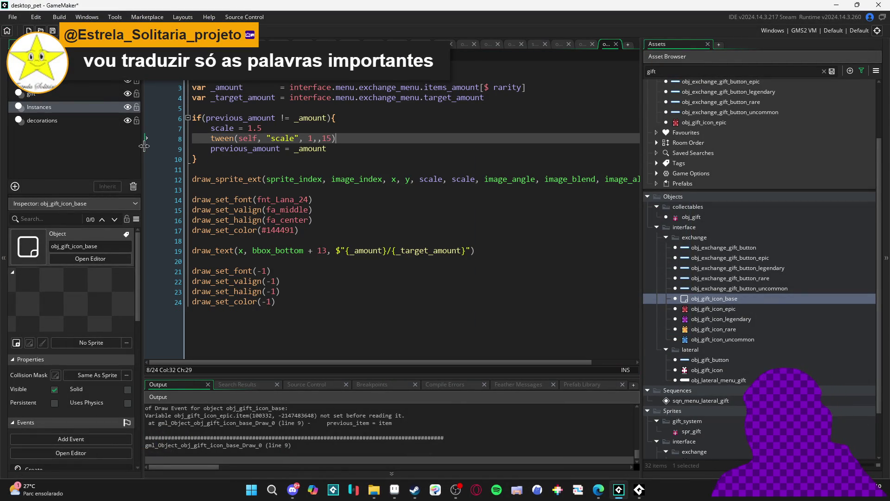
key(F5)
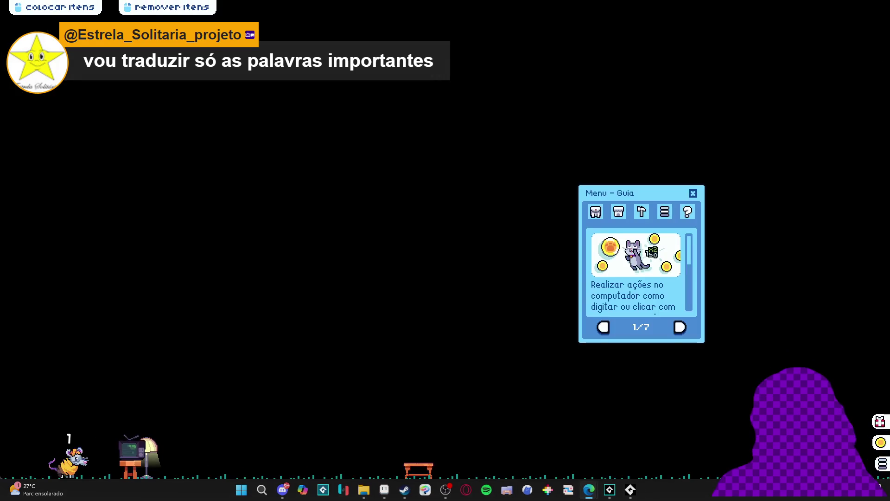
Put the classic console and several banana peels into the Menu de Troca trade grid.
click(589, 215)
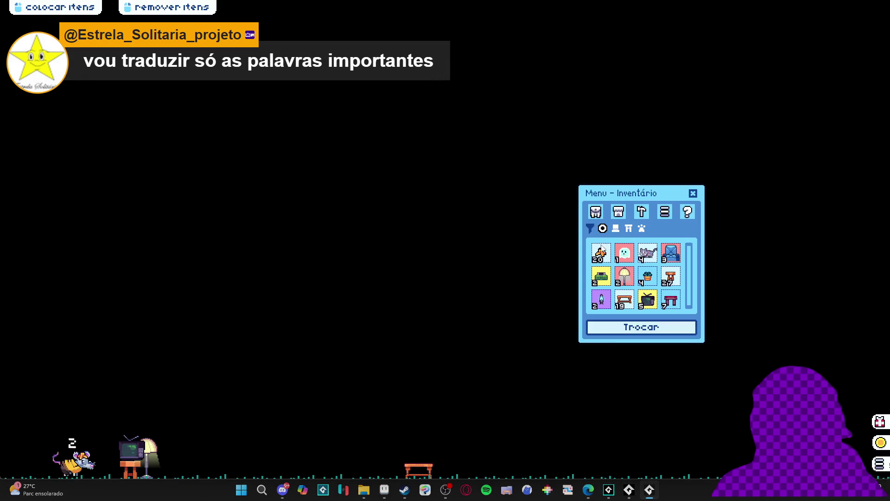
click(641, 327)
click(602, 277)
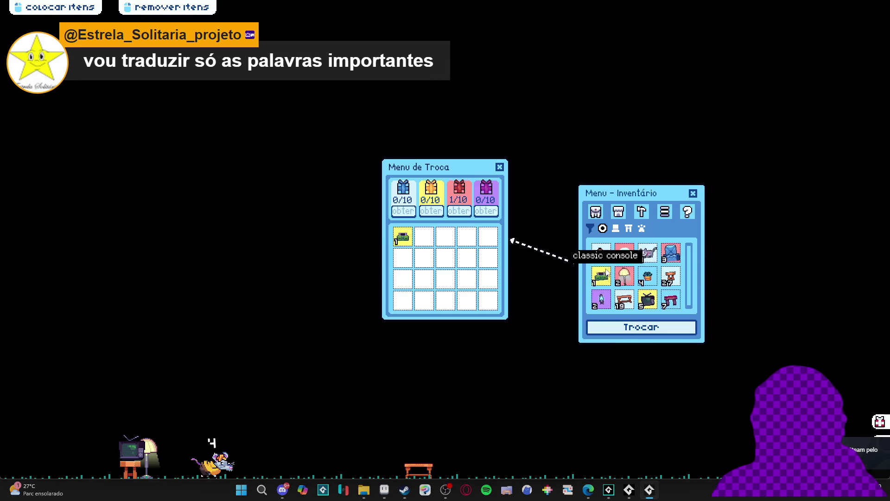
click(601, 254)
click(602, 254)
click(602, 254)
click(601, 254)
click(603, 259)
click(606, 259)
click(607, 259)
click(609, 259)
click(610, 258)
click(610, 258)
click(610, 258)
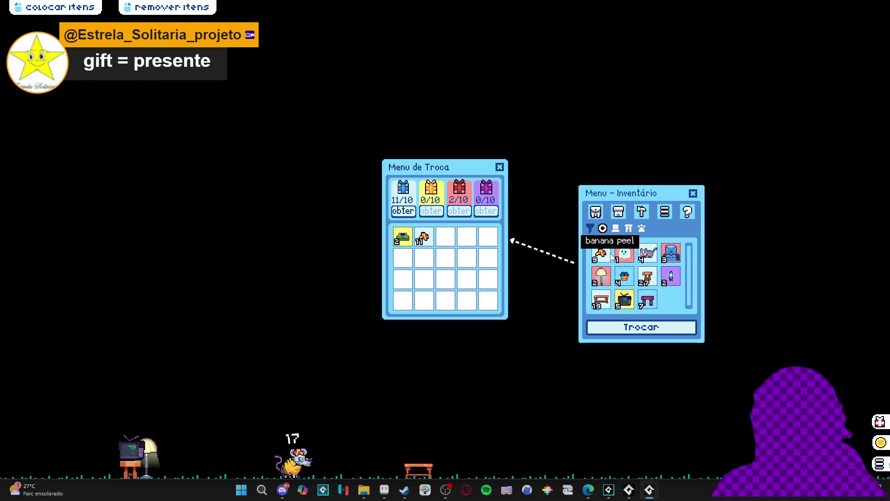
Add grey cats, the blue armchair, wooden tables, old TVs and mushroom lamps to the trade.
click(648, 255)
click(648, 255)
click(648, 255)
click(647, 255)
click(654, 255)
click(670, 277)
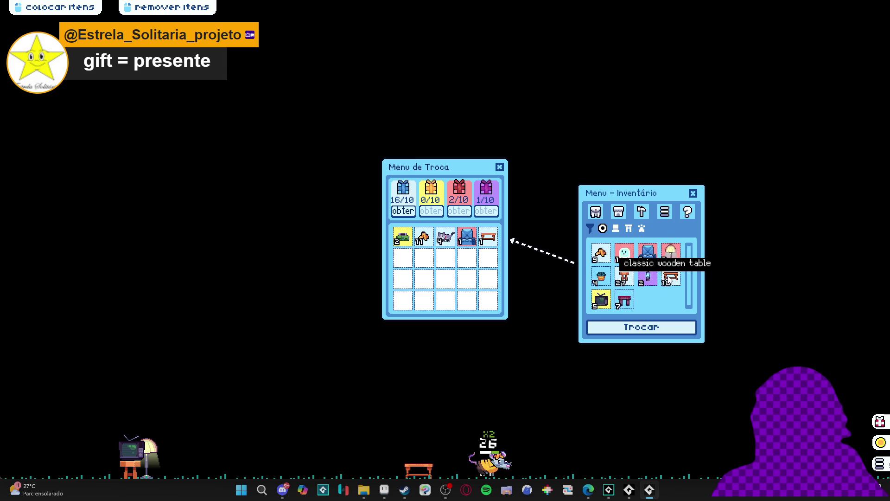
click(671, 277)
click(670, 278)
click(670, 277)
click(670, 278)
click(670, 278)
click(670, 278)
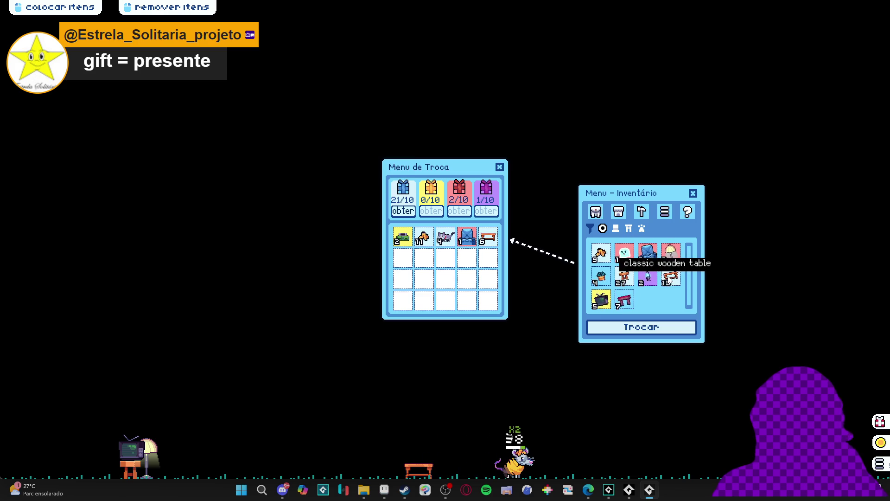
click(606, 299)
click(606, 299)
click(606, 299)
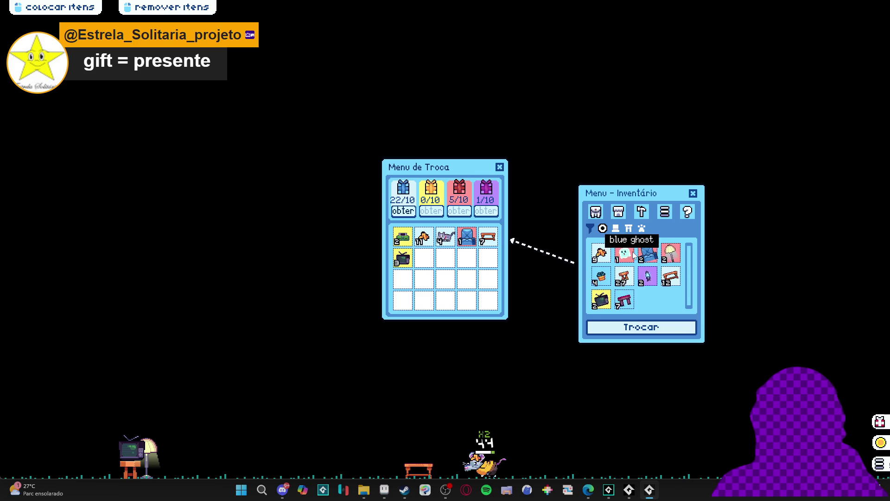
click(671, 253)
click(670, 253)
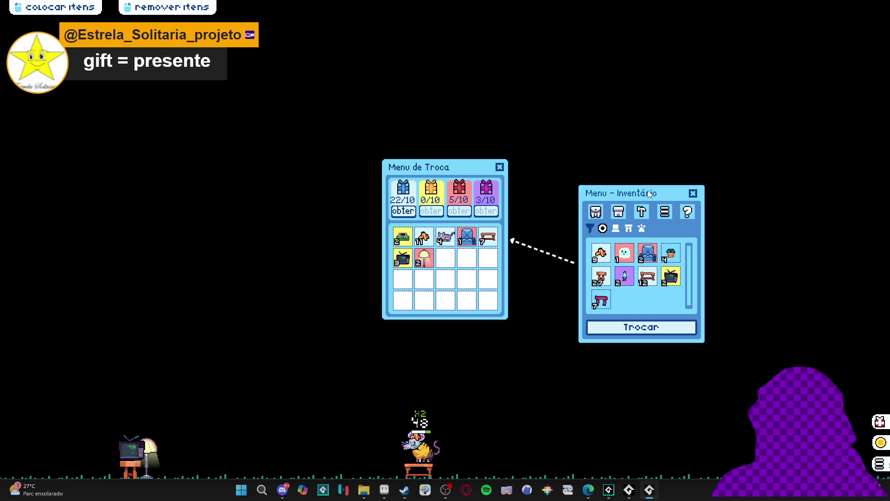
Cancel the trade, close the inventory, and quit the running game from the taskbar.
click(499, 167)
click(693, 193)
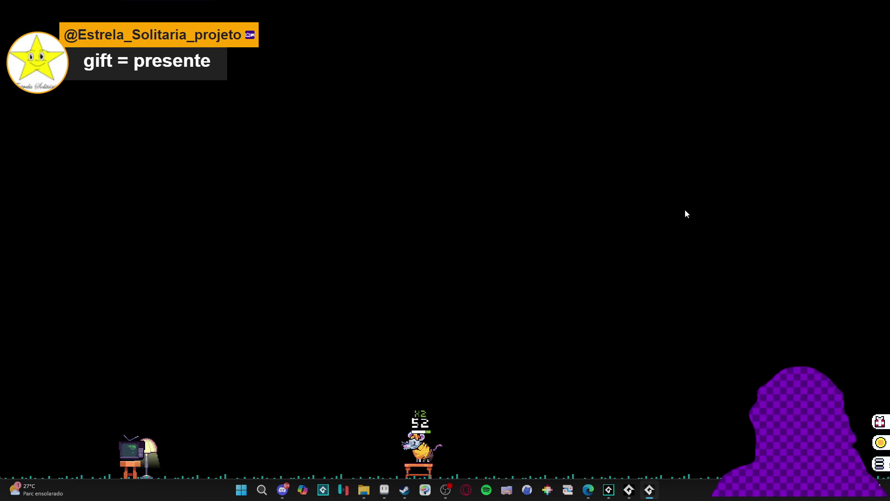
right_click(649, 490)
click(652, 459)
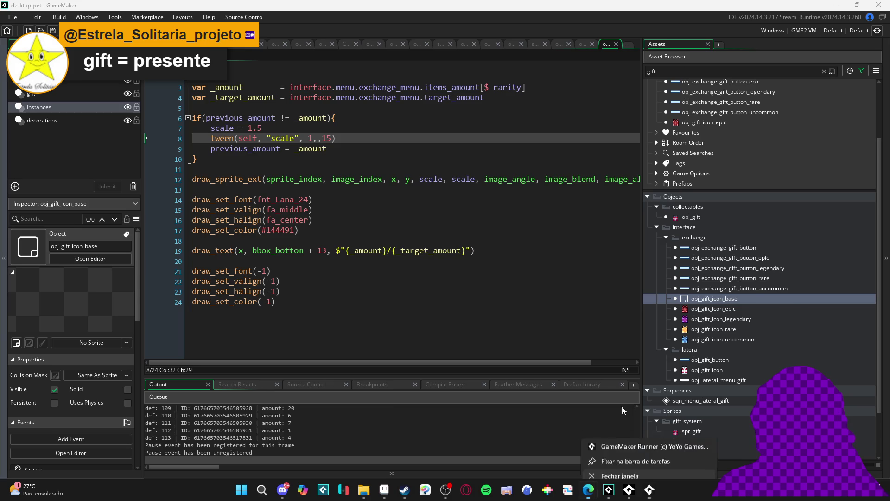
Close the Draw event code editor and the leftover workspace tabs.
click(511, 228)
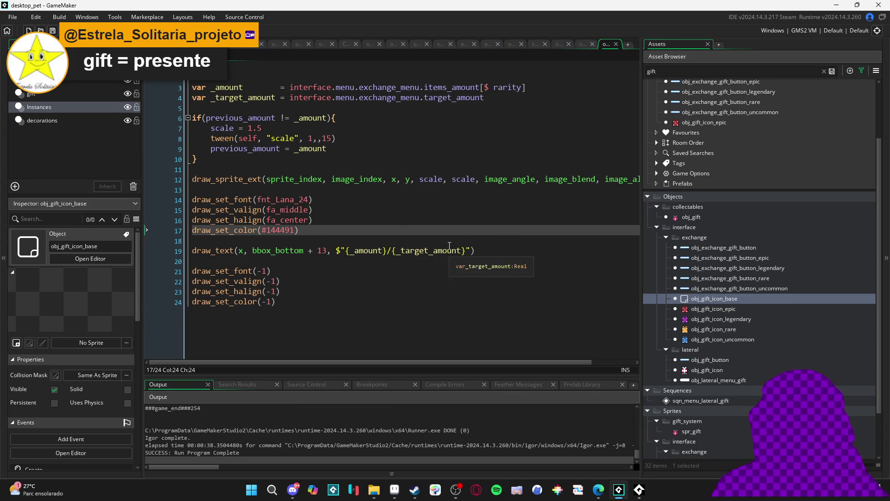
click(382, 302)
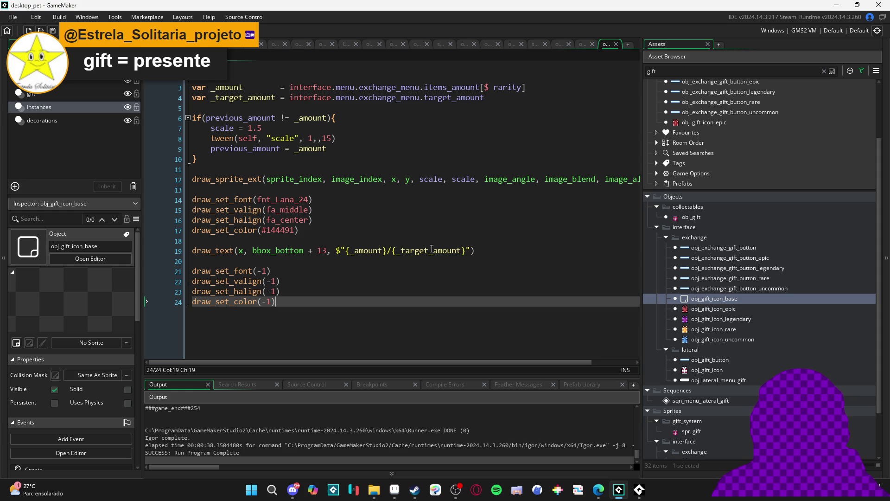
click(615, 43)
click(616, 43)
click(616, 42)
click(616, 43)
click(616, 42)
click(616, 42)
click(615, 43)
click(616, 42)
click(616, 43)
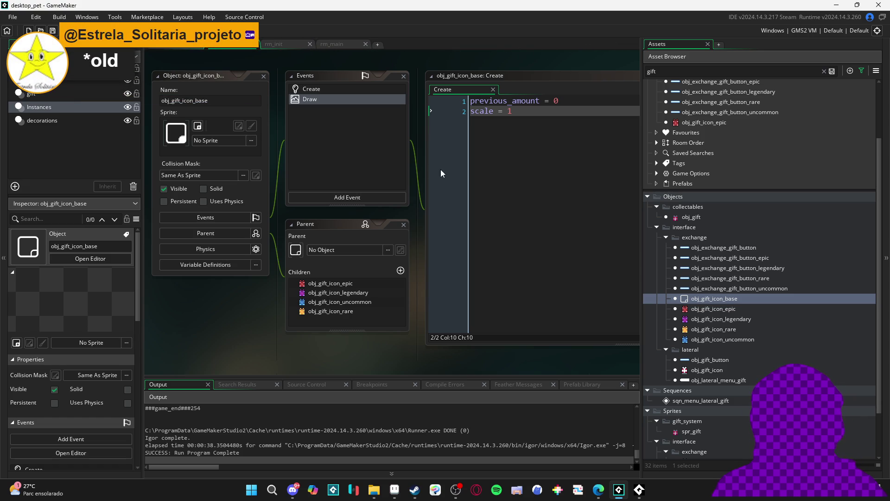
Open obj_gift_icon_base's Create event code and place the caret in it.
click(336, 124)
click(177, 46)
click(224, 51)
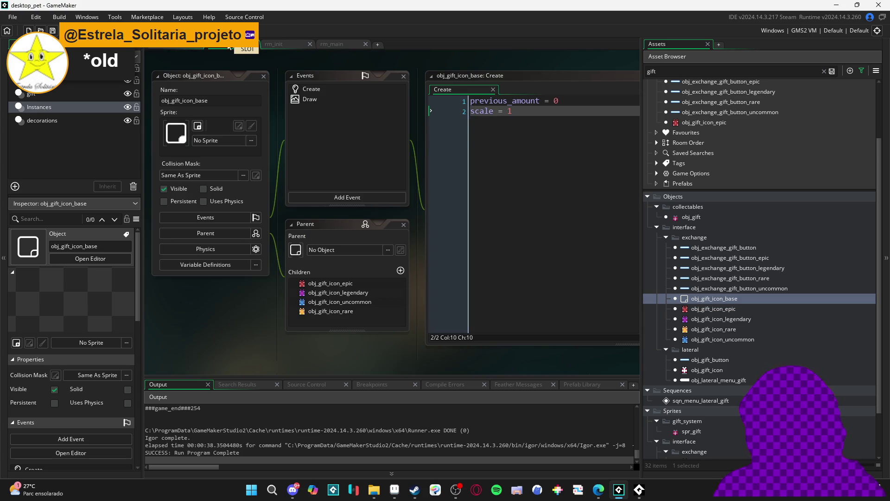
click(544, 149)
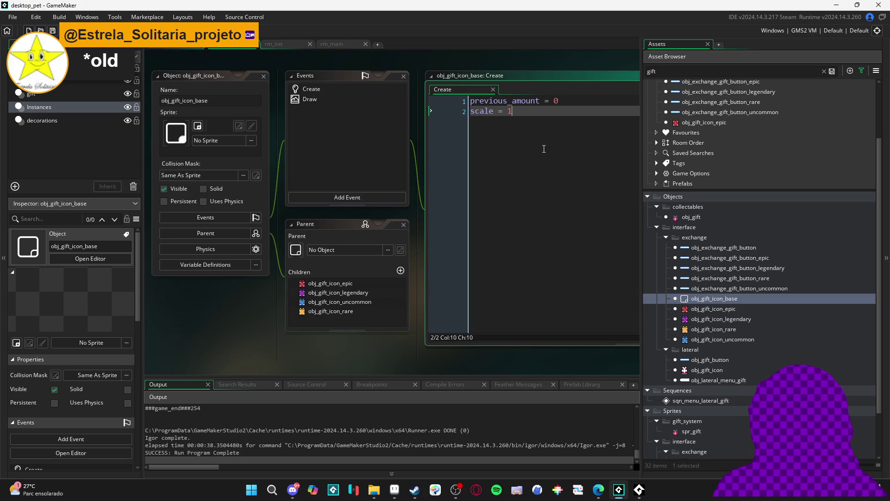
drag(329, 356, 297, 359)
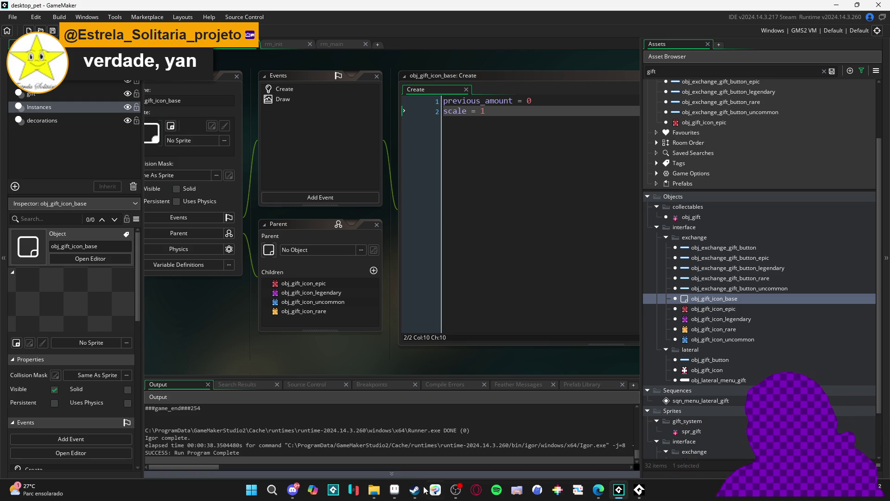
click(396, 490)
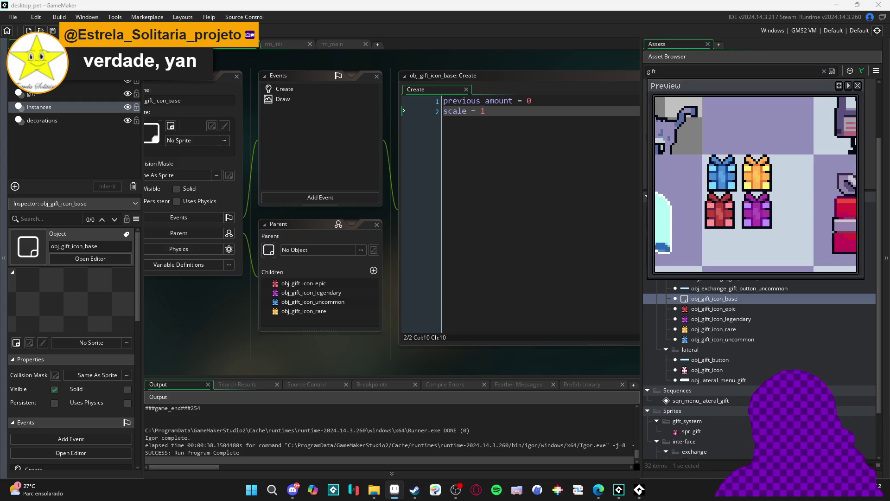
Ctrl-drag a copy of the 48x48 red gift cell into the empty cell above the floppy disk.
scroll(464, 204, down, 3)
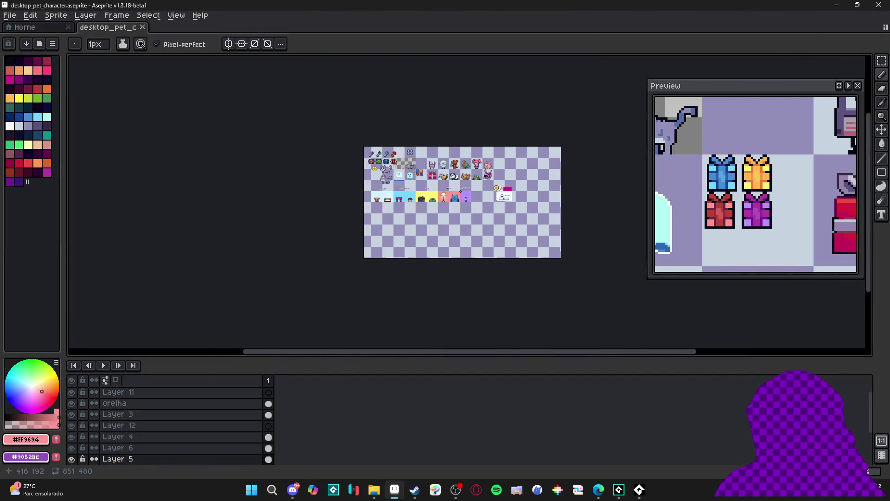
scroll(464, 204, up, 3)
scroll(457, 188, up, 2)
scroll(331, 183, up, 2)
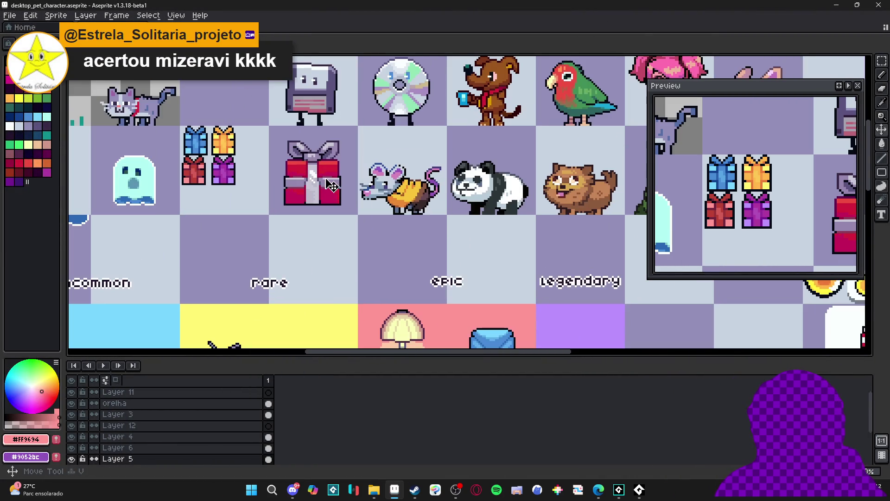
click(278, 143)
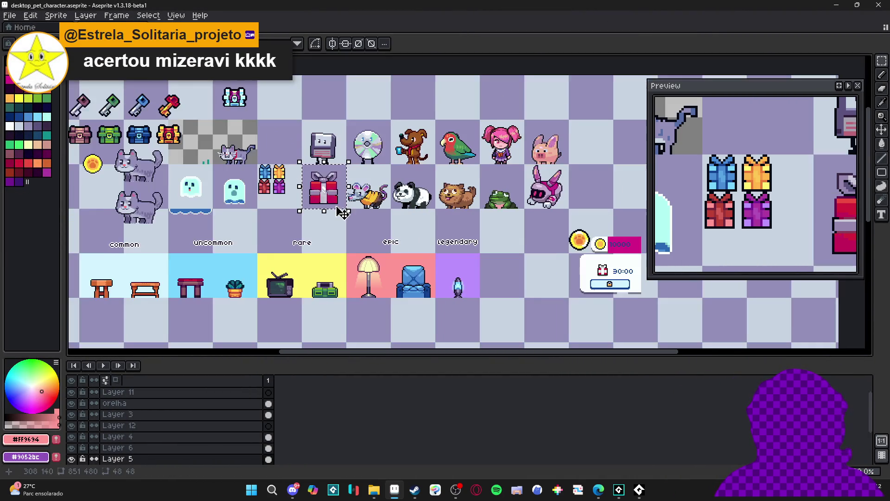
scroll(315, 181, down, 2)
scroll(320, 181, up, 3)
drag(315, 246, 315, 156)
scroll(316, 157, up, 2)
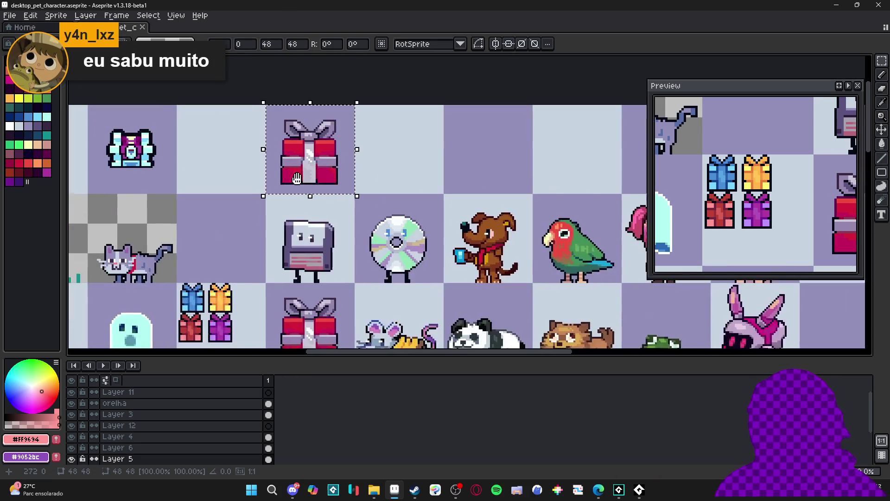
Fill the copied gift's red highlights and red lower half with light blue.
key(g)
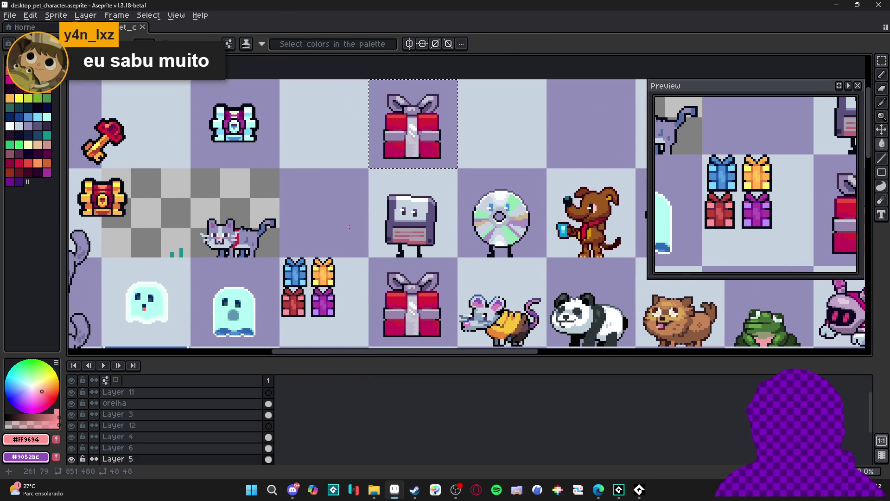
alt+click(393, 121)
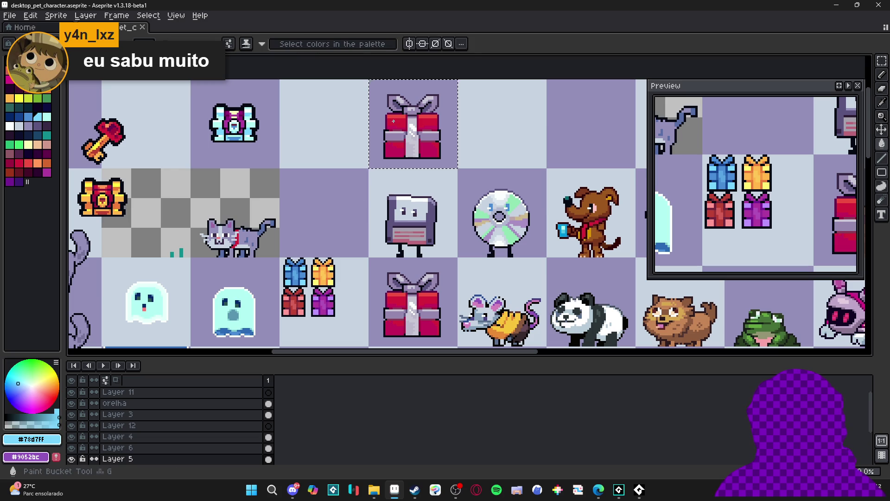
click(393, 121)
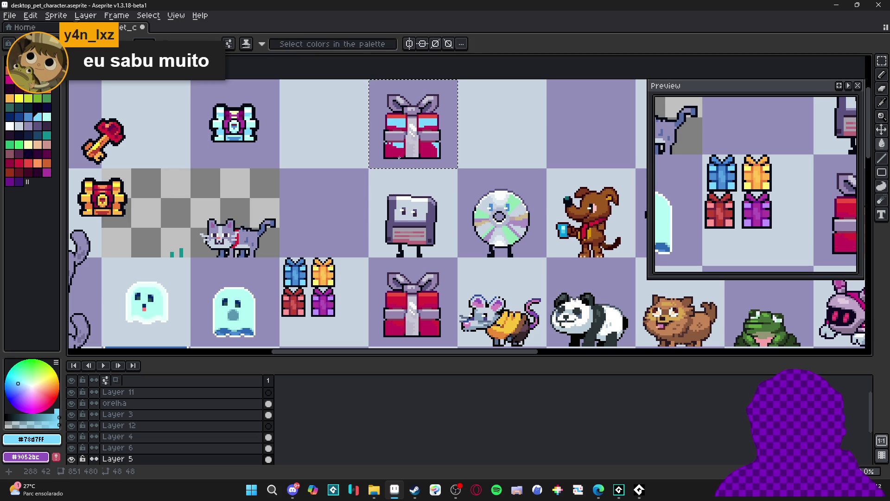
key(b)
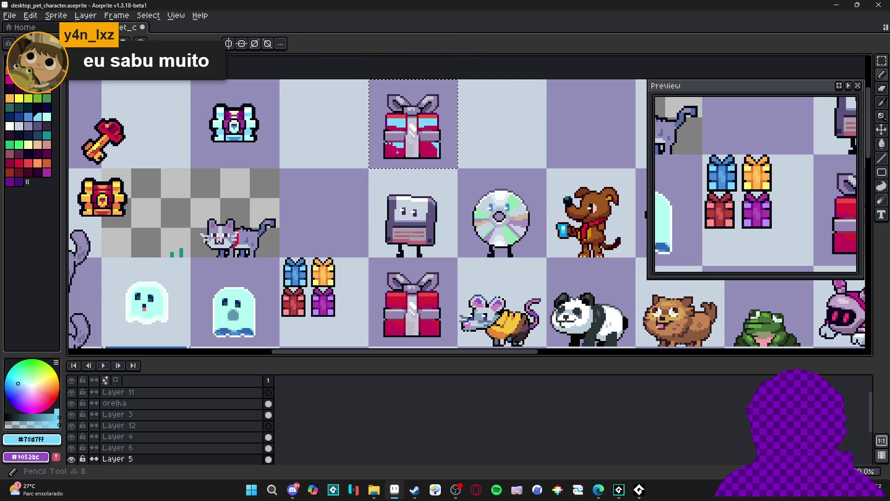
scroll(397, 152, up, 8)
scroll(403, 181, down, 7)
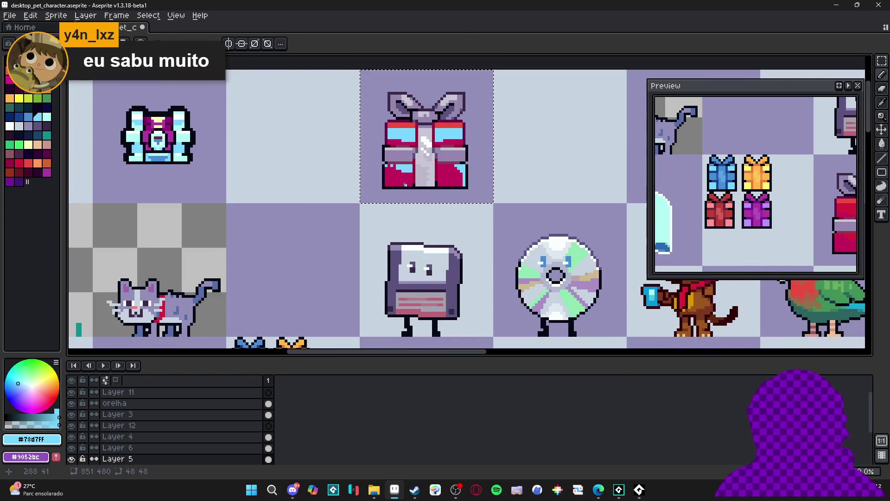
scroll(405, 185, down, 3)
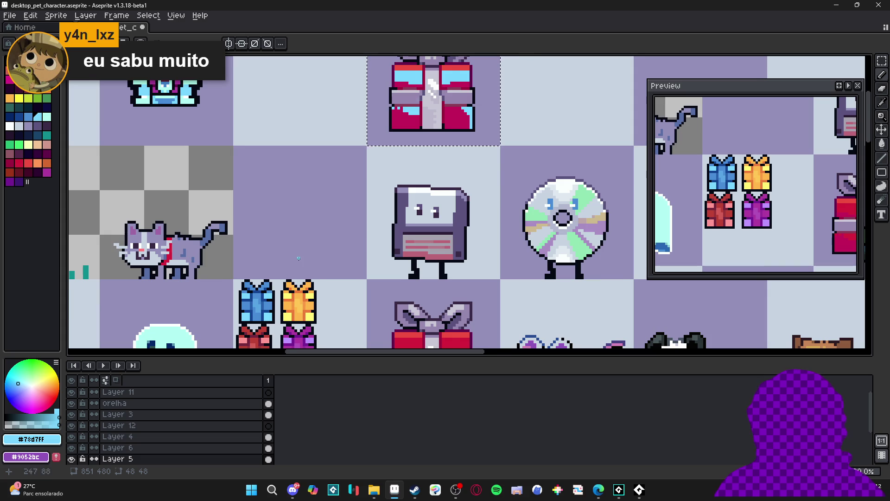
scroll(299, 258, down, 1)
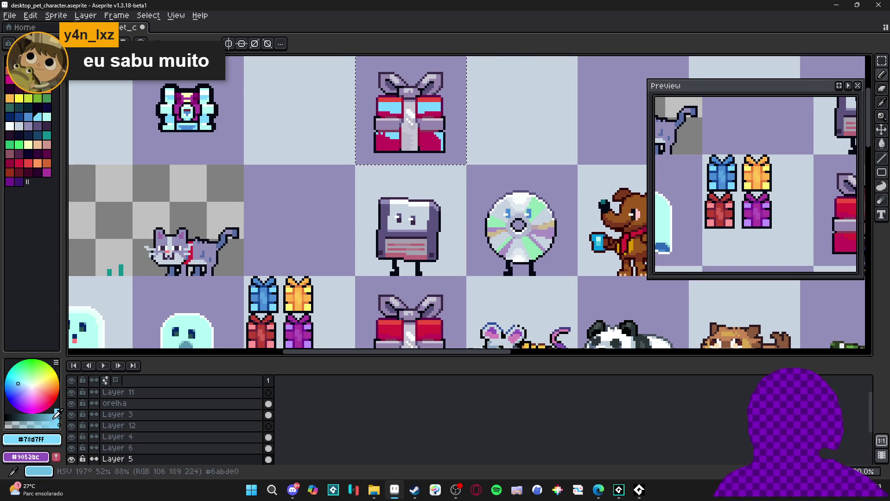
click(58, 412)
click(53, 417)
key(g)
click(397, 142)
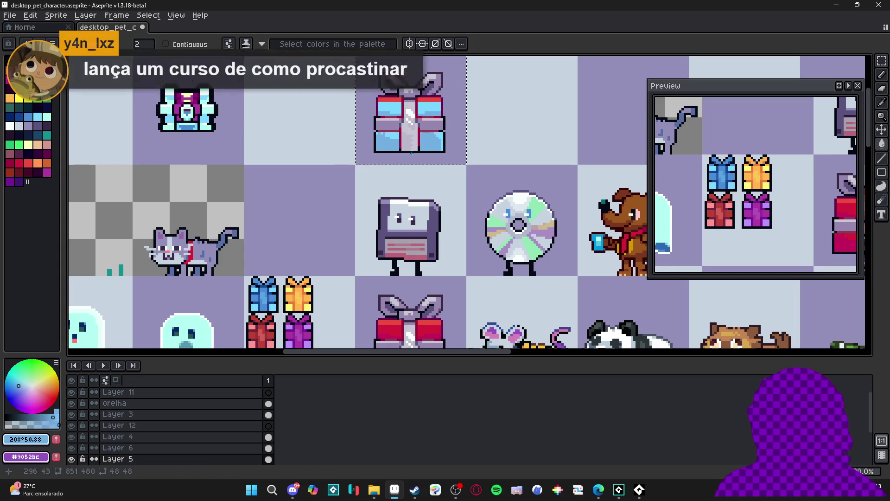
Fill the gift's grey ribbon band with a medium blue.
scroll(393, 147, down, 1)
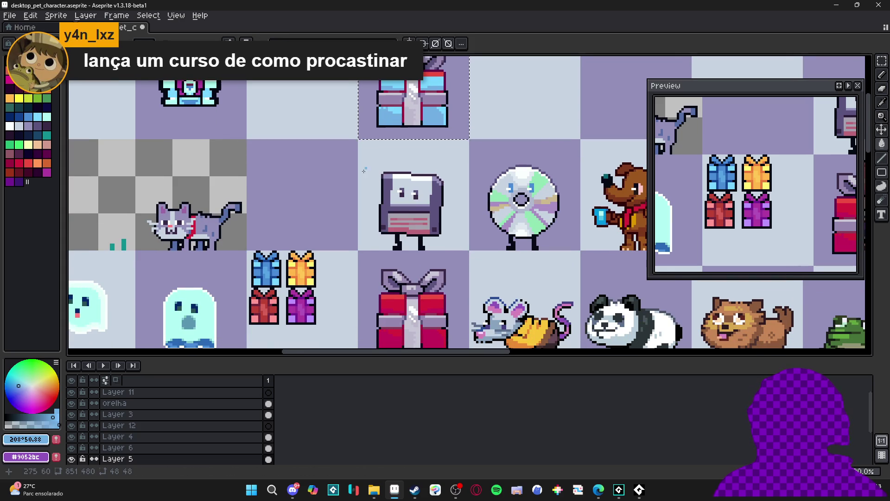
scroll(295, 265, up, 1)
scroll(294, 265, up, 1)
alt+click(396, 75)
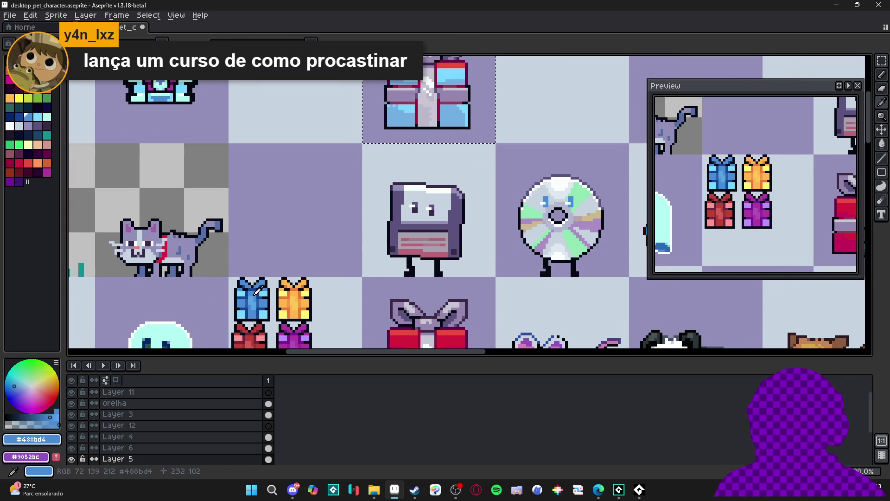
click(408, 96)
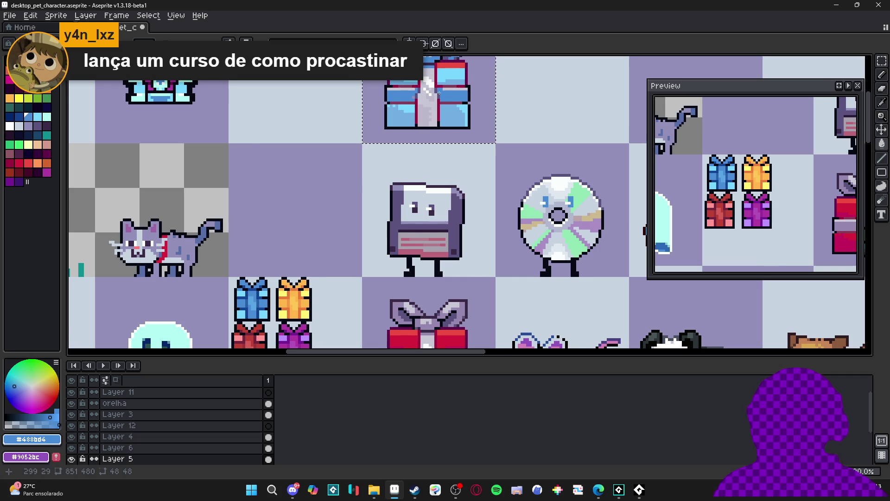
Fill the gift's bow and band grey-lavender, redoing it after an undone misfill.
scroll(439, 92, down, 1)
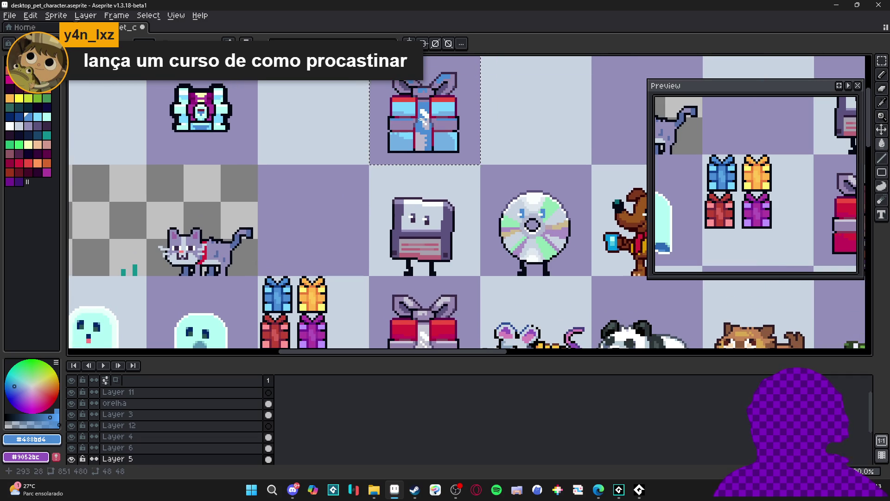
scroll(395, 163, down, 1)
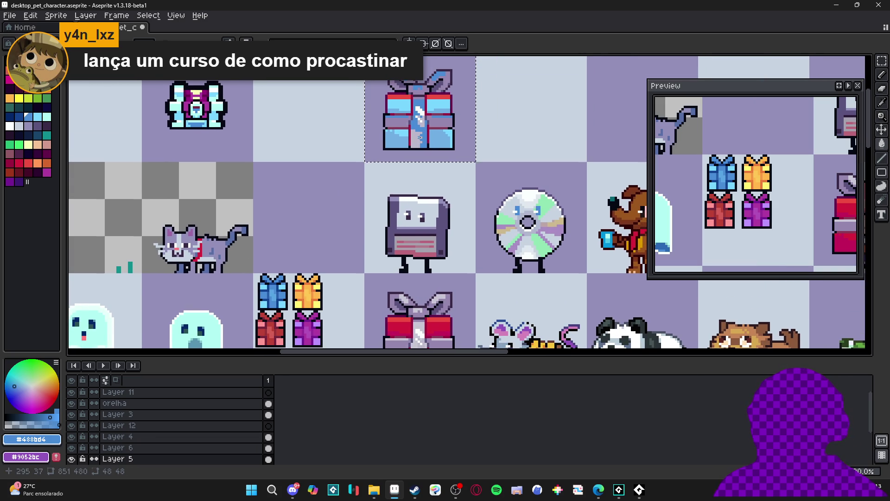
scroll(389, 171, down, 1)
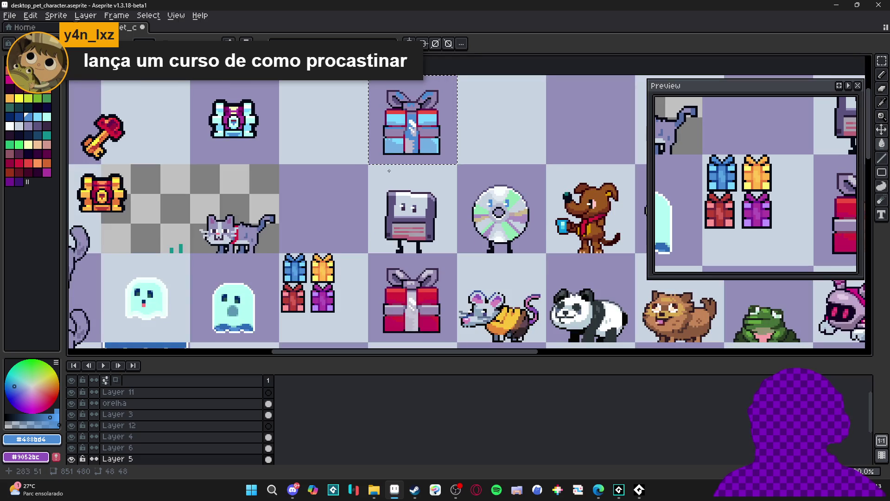
scroll(306, 231, up, 2)
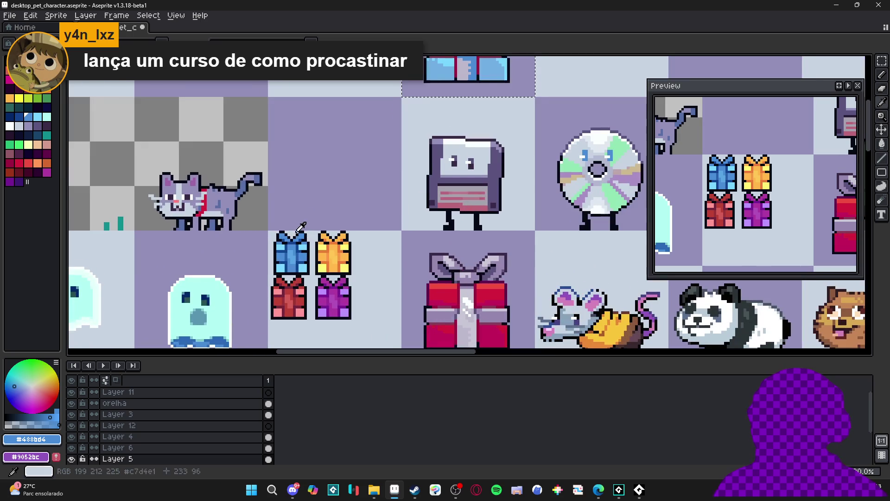
scroll(306, 231, down, 1)
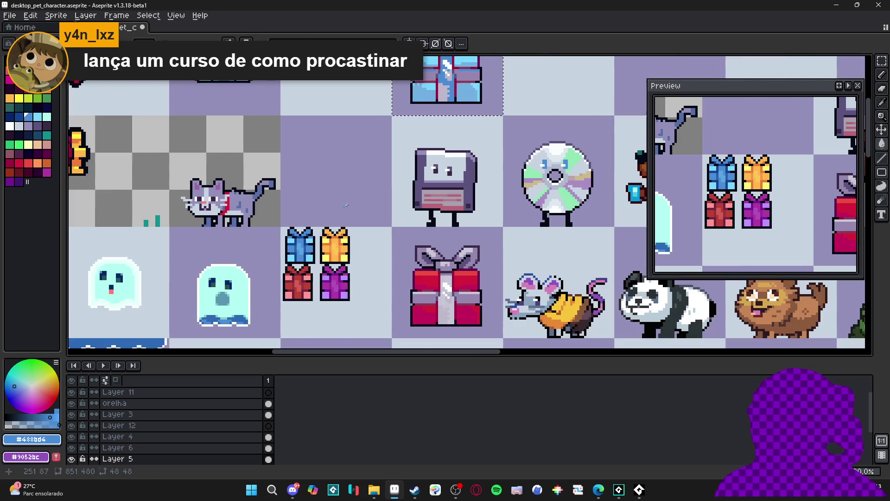
scroll(363, 234, up, 1)
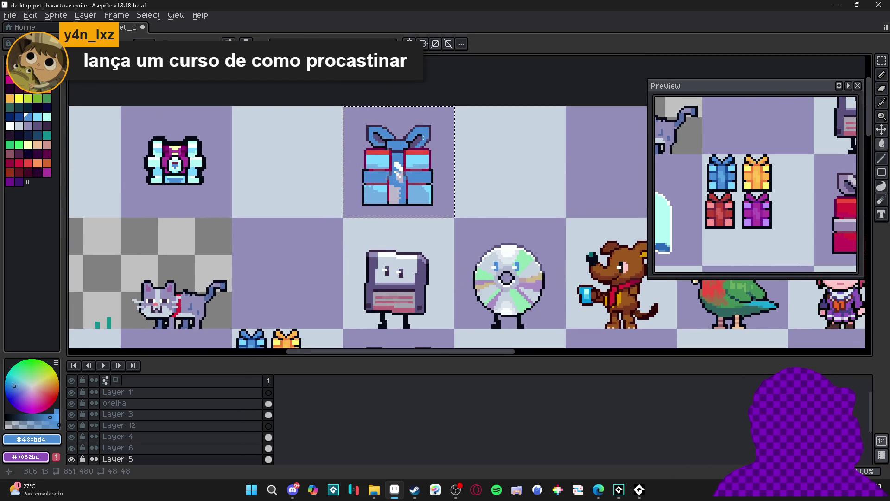
key(g)
click(427, 141)
key(ctrl+z)
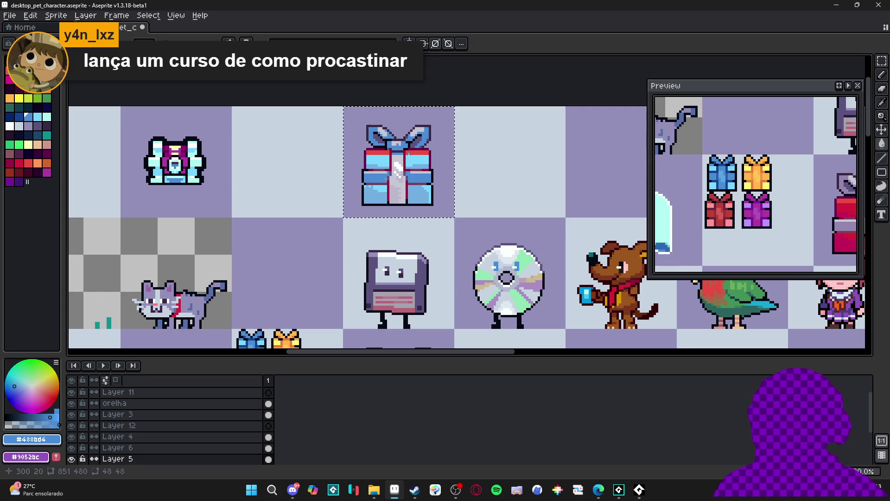
drag(401, 163, 413, 140)
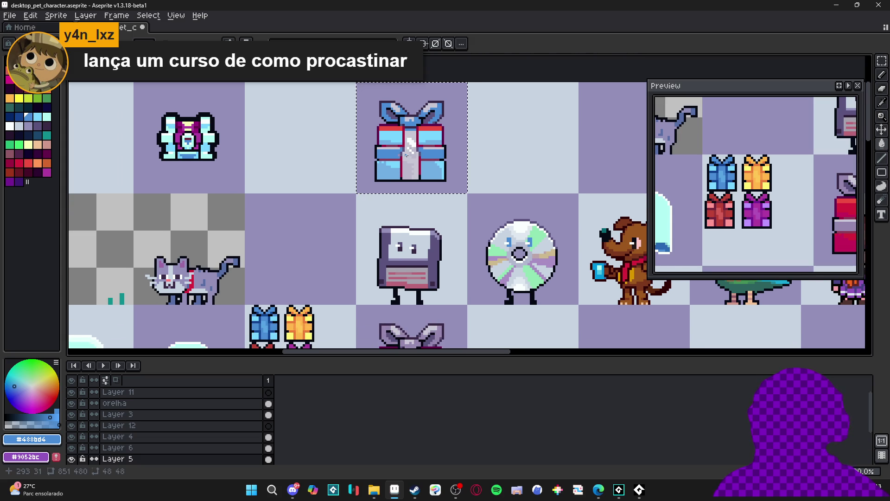
drag(403, 169, 394, 187)
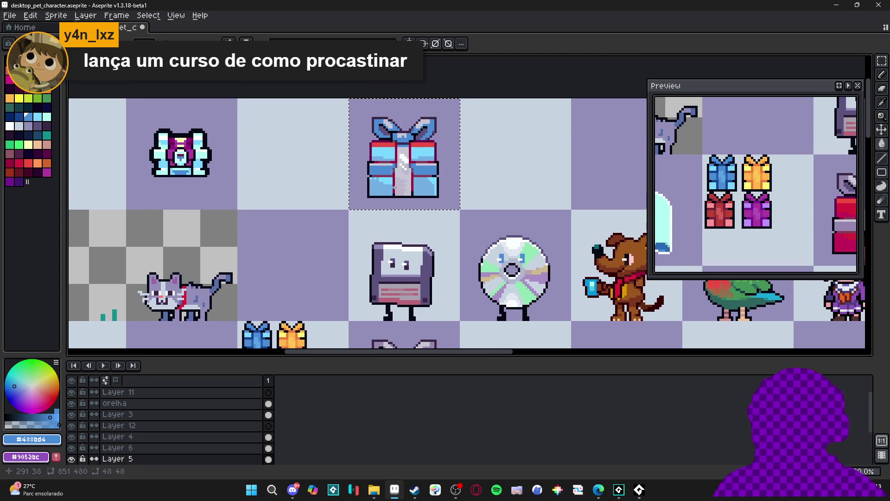
click(418, 168)
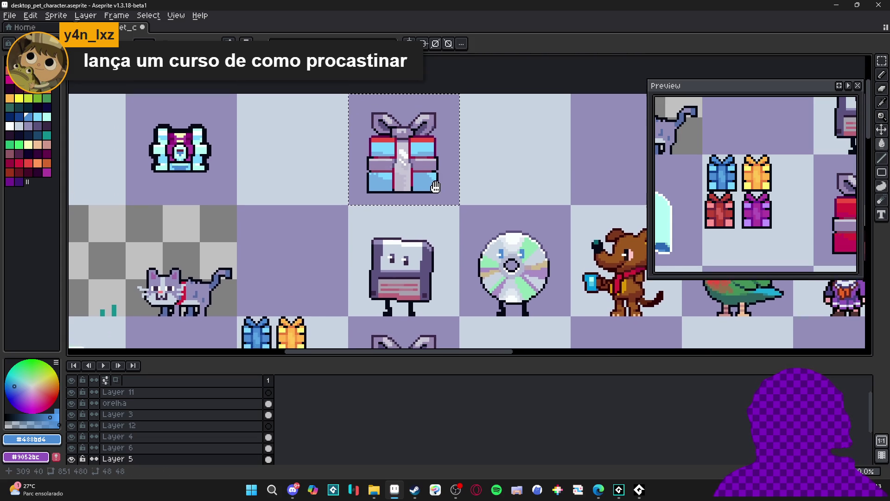
Fill the grey centre band with blue, undoing and refilling once.
scroll(386, 207, down, 2)
scroll(386, 207, down, 2)
scroll(273, 278, up, 1)
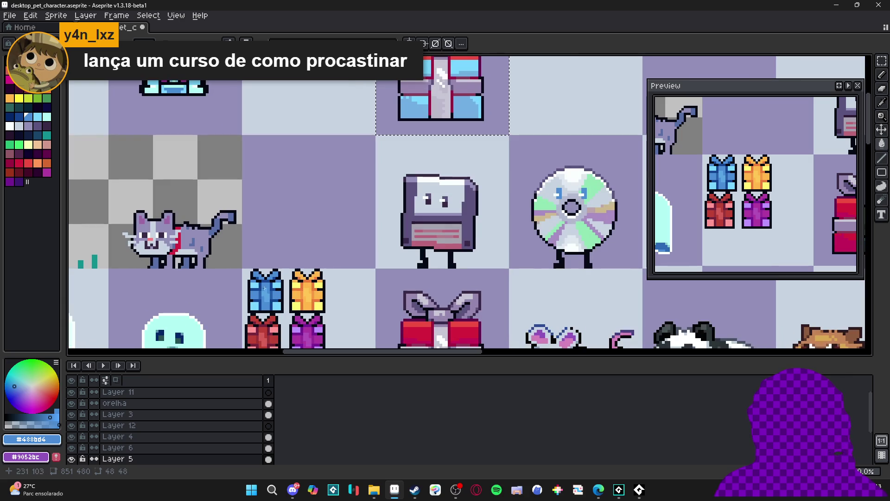
scroll(442, 168, up, 2)
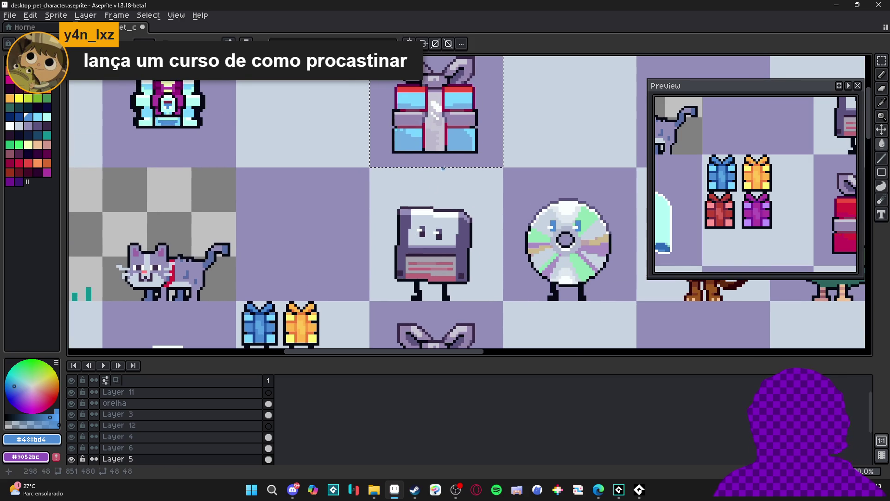
key(g)
click(443, 132)
key(ctrl+z)
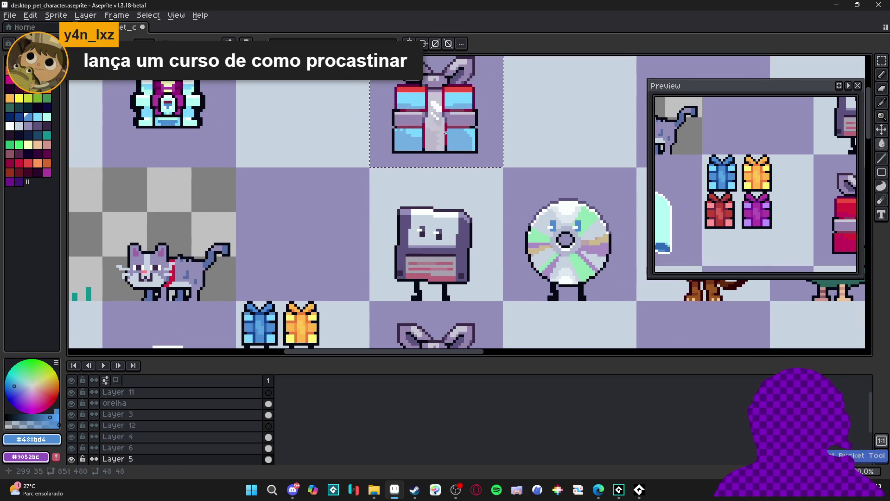
click(443, 130)
Try a darker blue on the band, then fill the lower centre stripe with a new blue.
scroll(440, 132, up, 2)
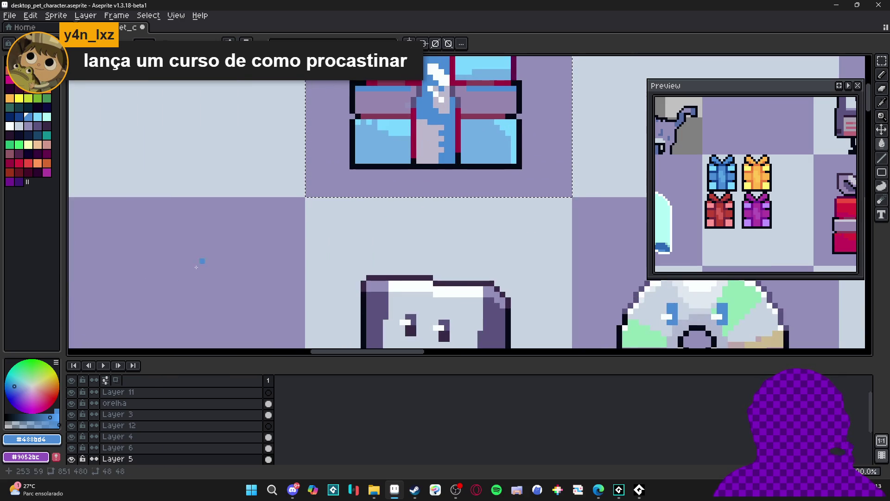
click(48, 417)
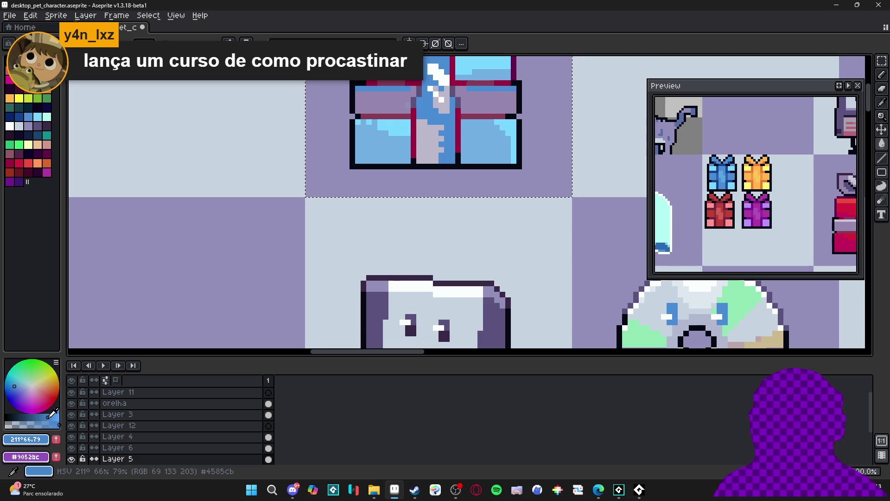
click(431, 139)
scroll(417, 194, down, 1)
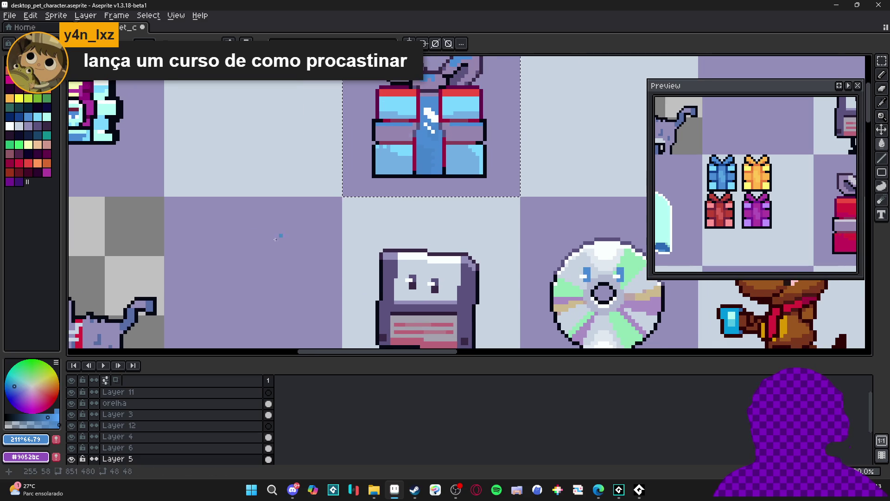
key(ctrl+z)
click(46, 417)
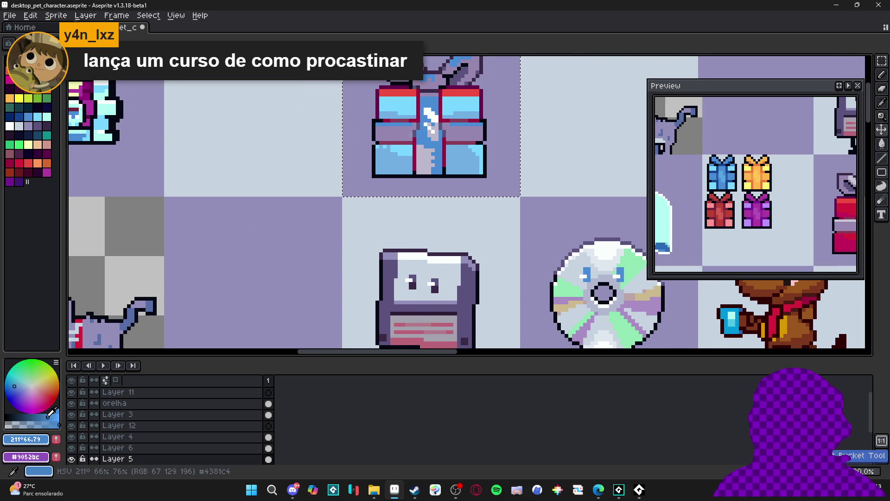
click(16, 389)
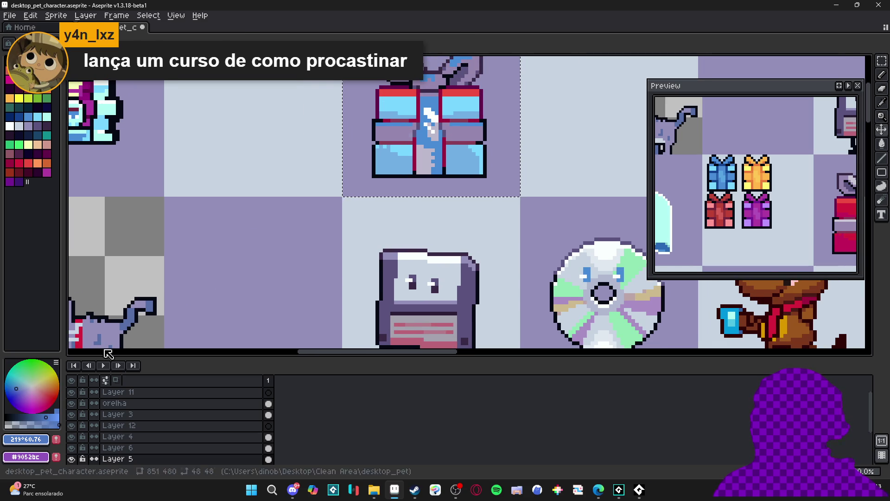
click(425, 157)
Sample the gift's blue back as the current paint colour.
scroll(443, 134, up, 1)
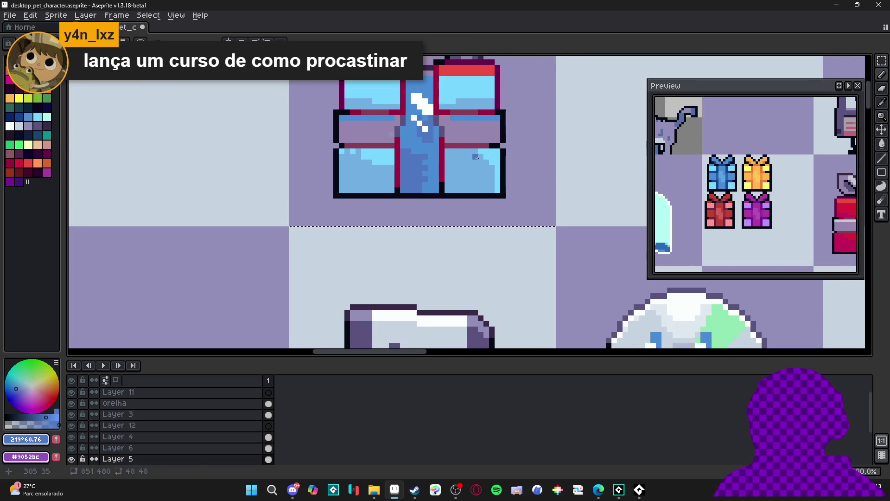
alt+click(427, 108)
scroll(427, 107, down, 2)
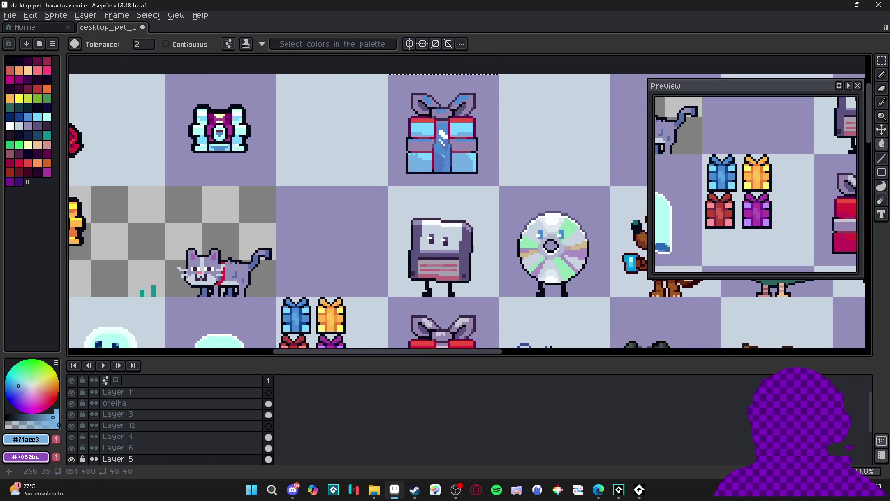
scroll(443, 165, down, 1)
scroll(438, 160, up, 1)
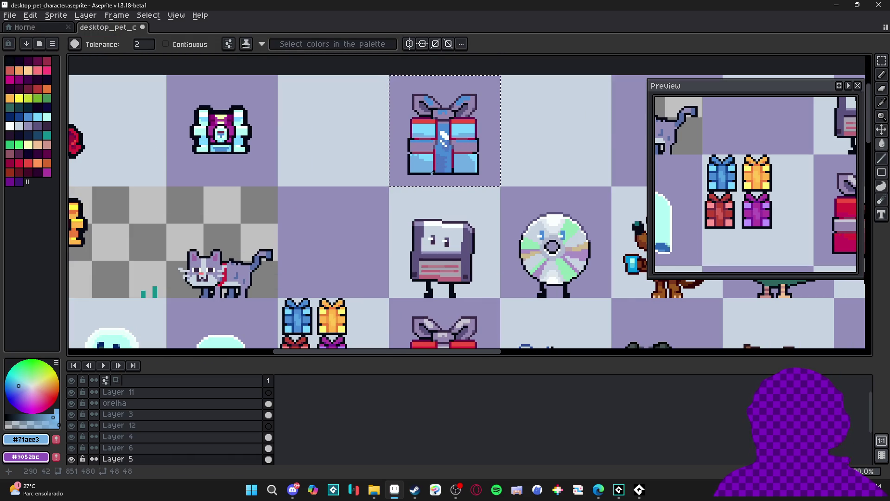
scroll(443, 139, up, 1)
alt+click(446, 142)
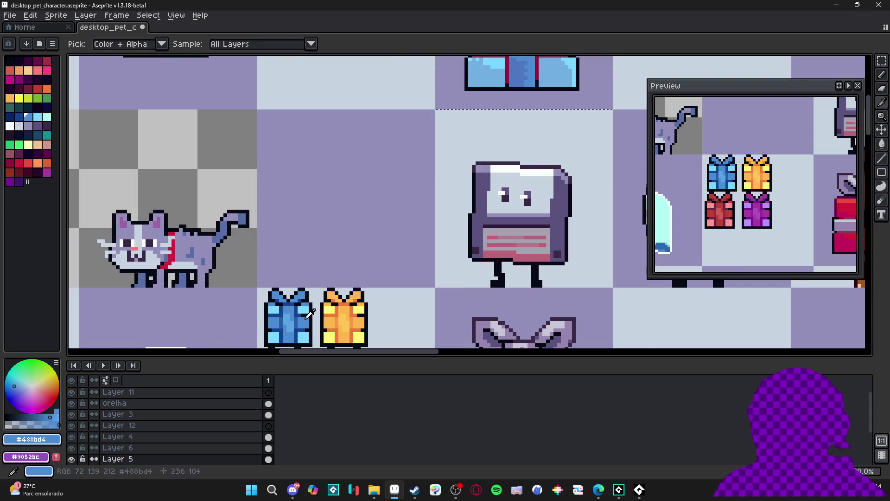
Switch back to the Paint Bucket and sample the blue gift's mid blue.
scroll(450, 143, down, 1)
scroll(453, 145, up, 1)
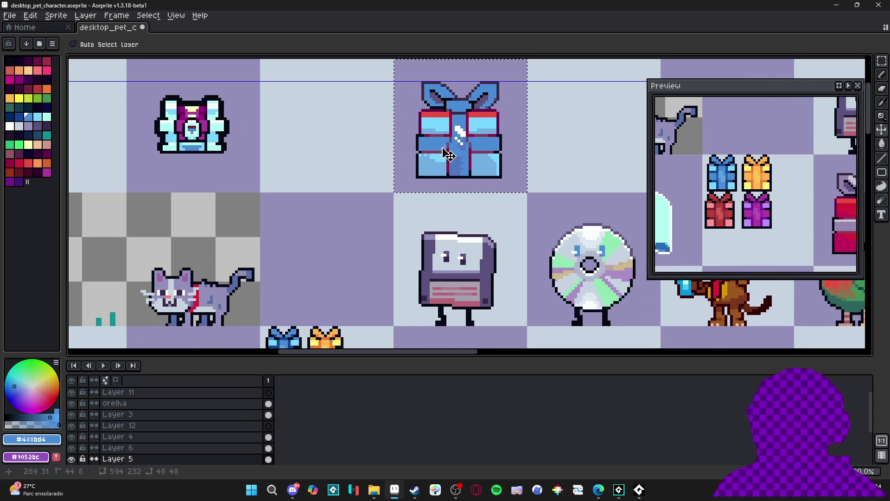
key(g)
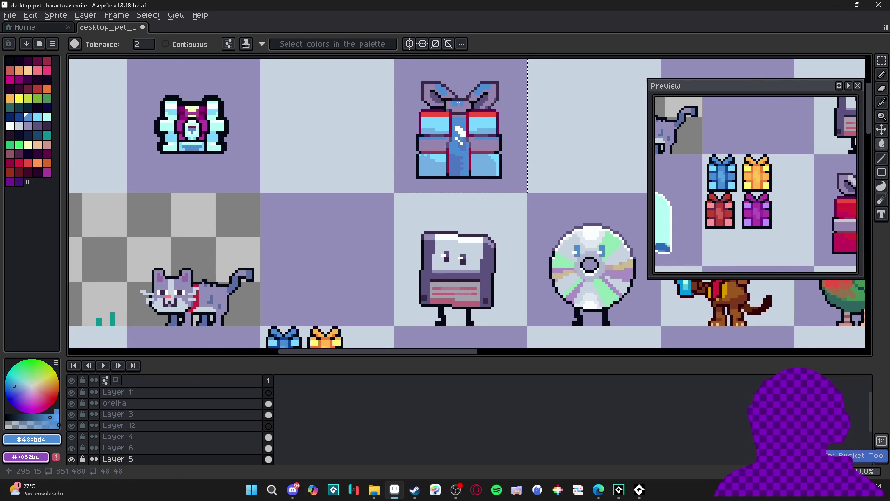
scroll(451, 105, down, 1)
scroll(444, 96, up, 1)
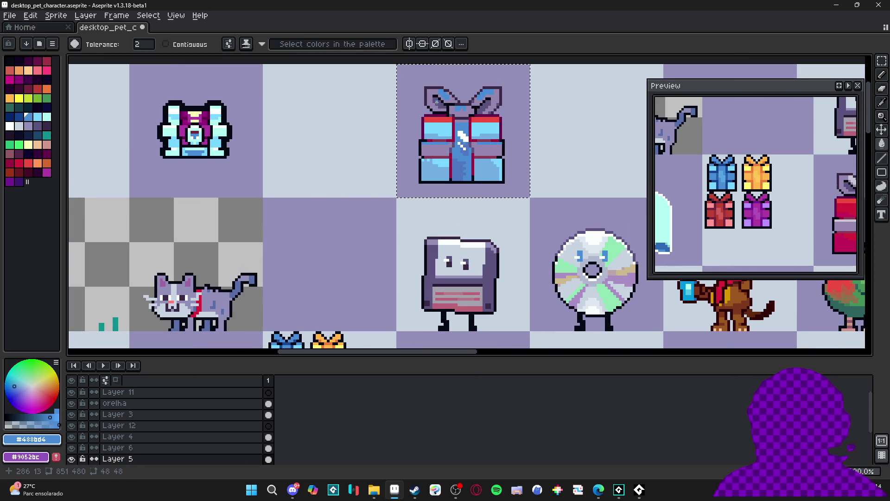
scroll(436, 102, down, 1)
scroll(441, 187, up, 1)
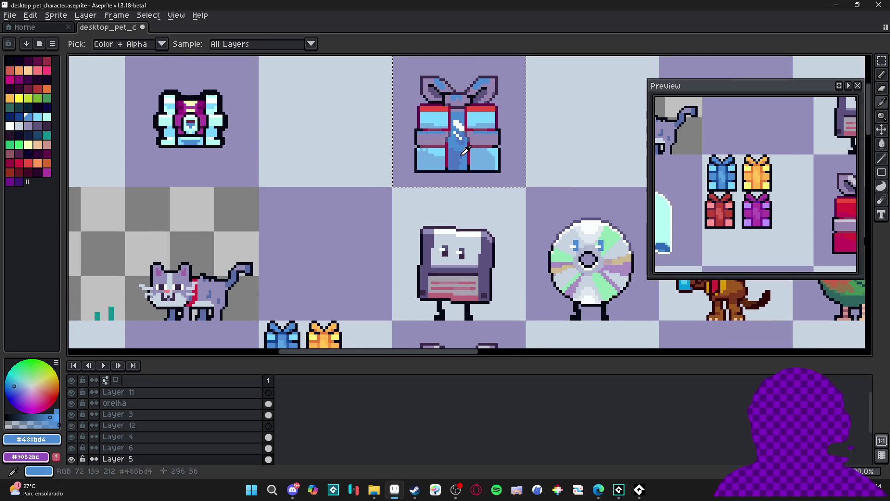
alt+click(441, 135)
Sample the light cyan, then the small blue gift's dark blue.
scroll(442, 134, down, 2)
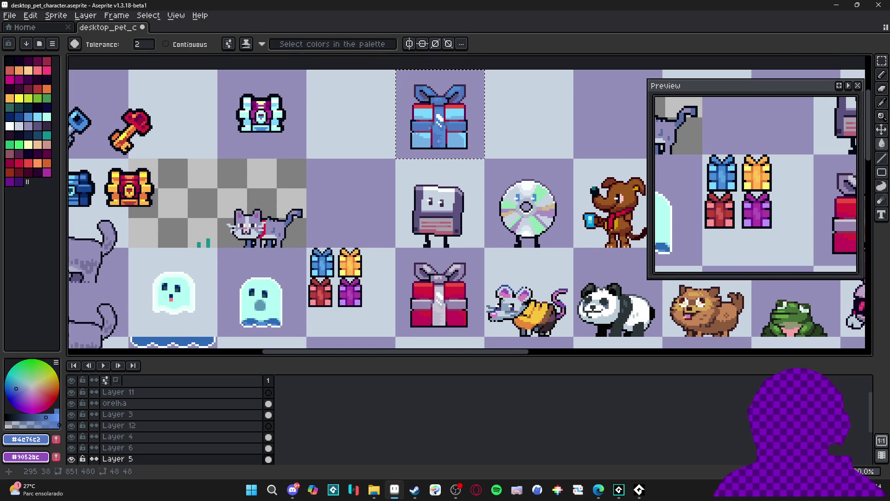
drag(444, 140, 436, 148)
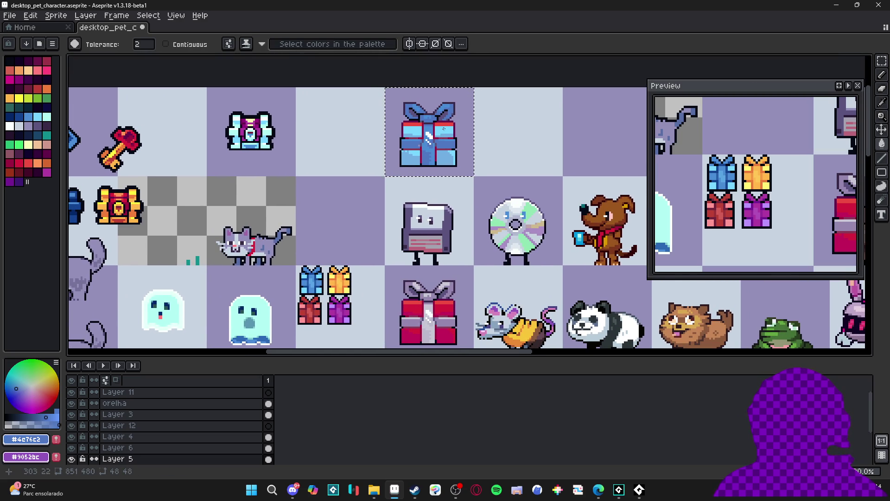
scroll(443, 134, up, 2)
alt+click(456, 113)
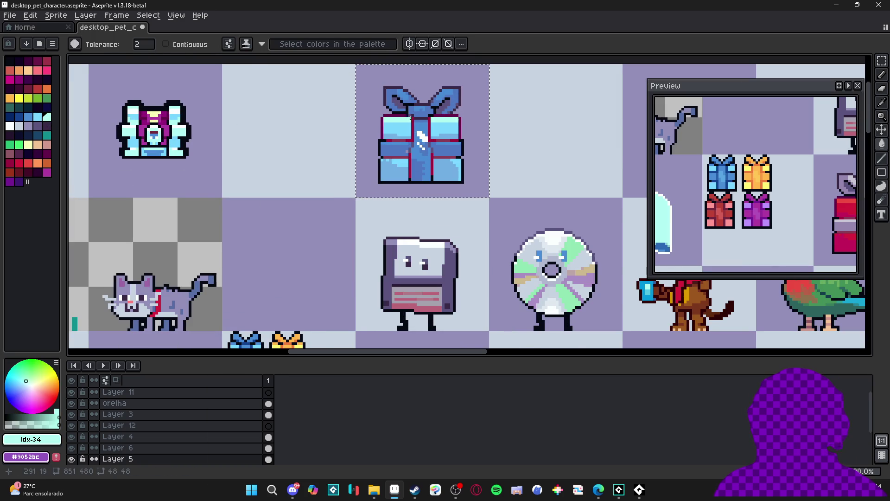
scroll(456, 112, down, 2)
scroll(295, 284, up, 3)
scroll(296, 284, up, 1)
alt+click(324, 277)
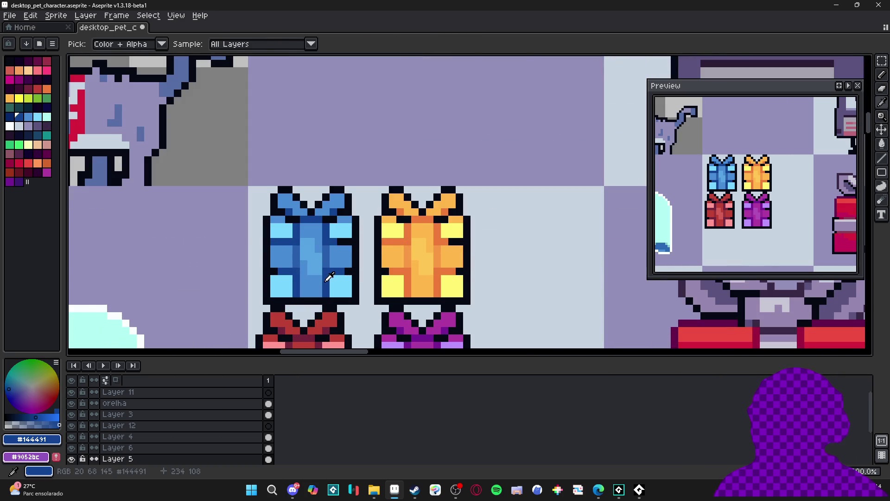
Fill the large gift's ribbon lines with the dark blue.
scroll(447, 183, down, 2)
scroll(447, 183, up, 1)
mouse_move(447, 182)
mouse_down()
mouse_move(376, 245)
mouse_move(357, 281)
mouse_up()
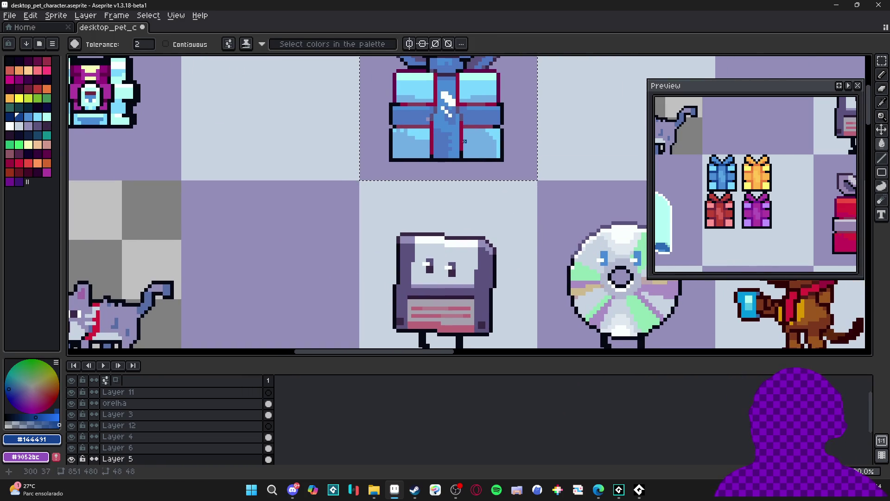
click(459, 102)
scroll(473, 101, down, 2)
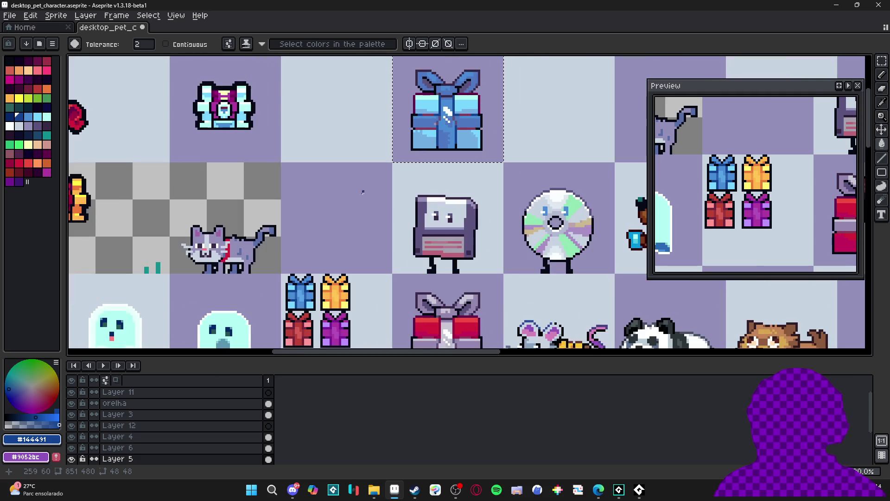
scroll(332, 293, up, 3)
Sample a medium blue from the canvas as the paint colour.
key(alt)
click(332, 293)
scroll(332, 293, down, 1)
scroll(331, 293, up, 1)
scroll(410, 243, down, 2)
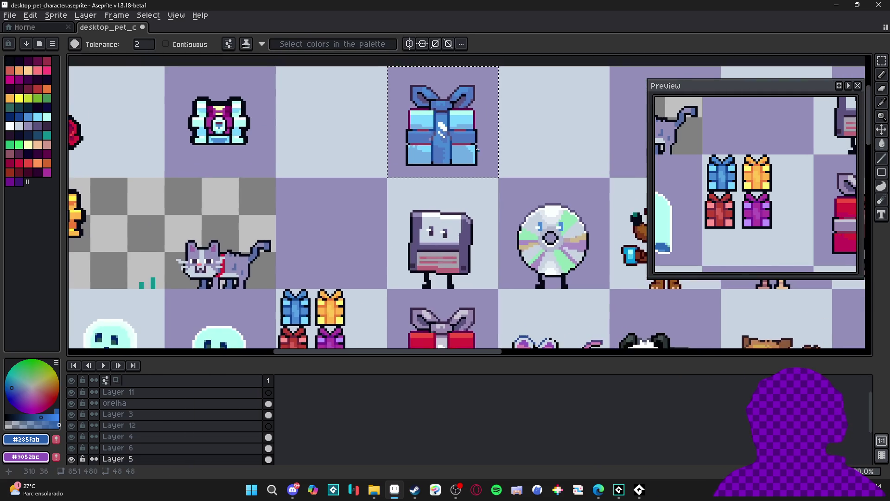
scroll(423, 144, up, 3)
scroll(423, 144, down, 2)
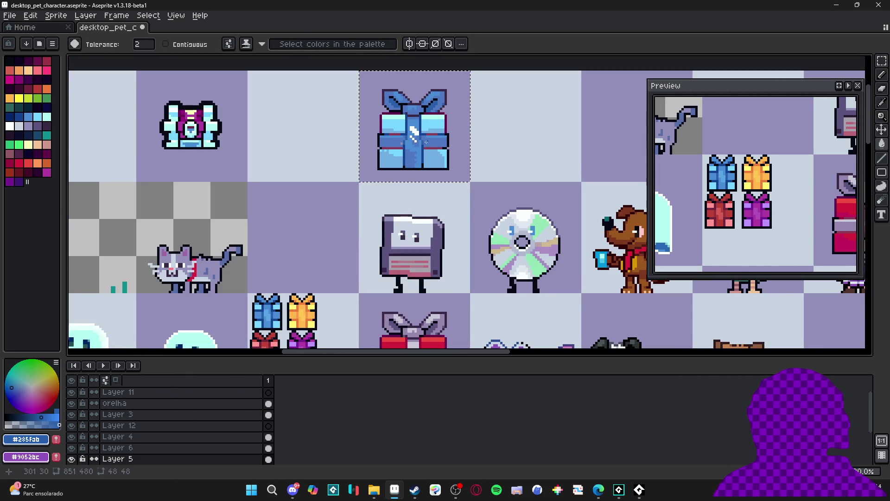
scroll(404, 155, down, 1)
Make the blue gift's dark navy #144491 the foreground colour.
drag(357, 210, 363, 193)
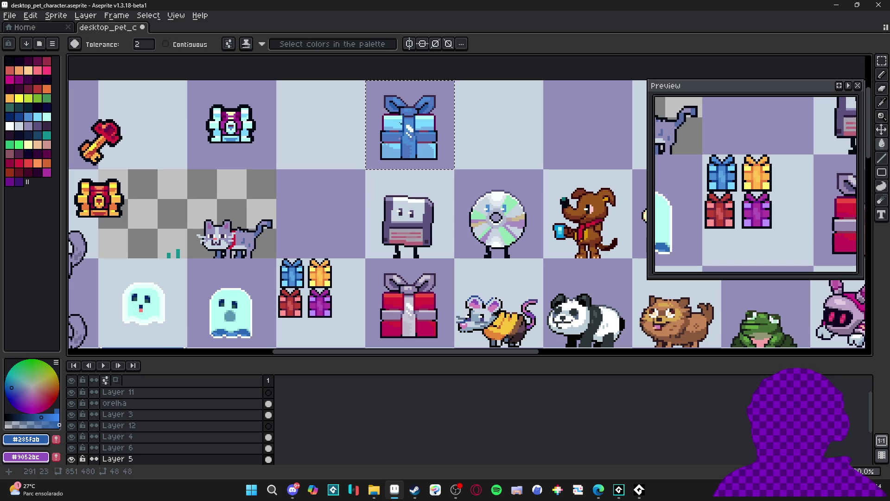
scroll(387, 128, up, 2)
scroll(371, 179, down, 2)
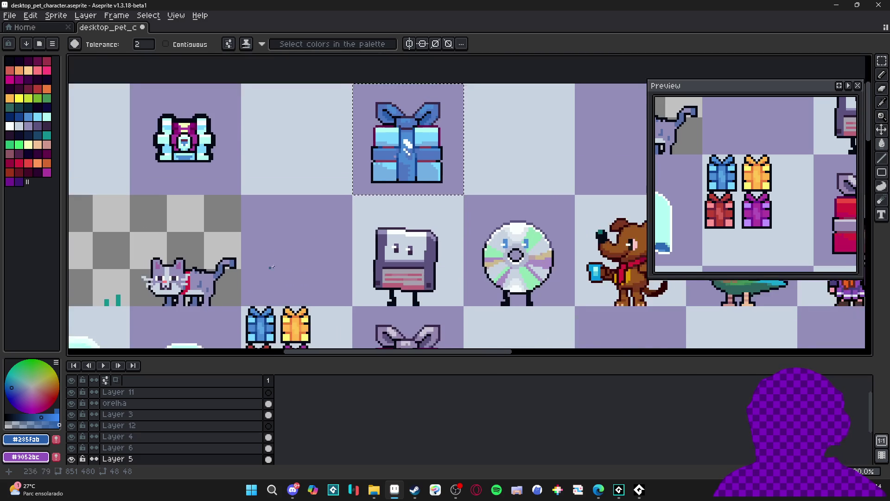
scroll(254, 312, up, 4)
alt+click(255, 312)
scroll(353, 272, down, 2)
scroll(353, 272, down, 1)
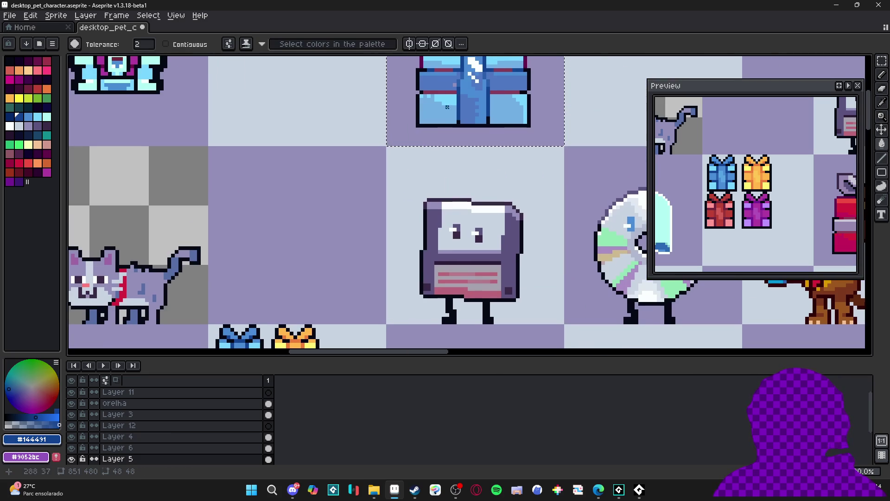
scroll(448, 96, down, 1)
scroll(448, 96, down, 2)
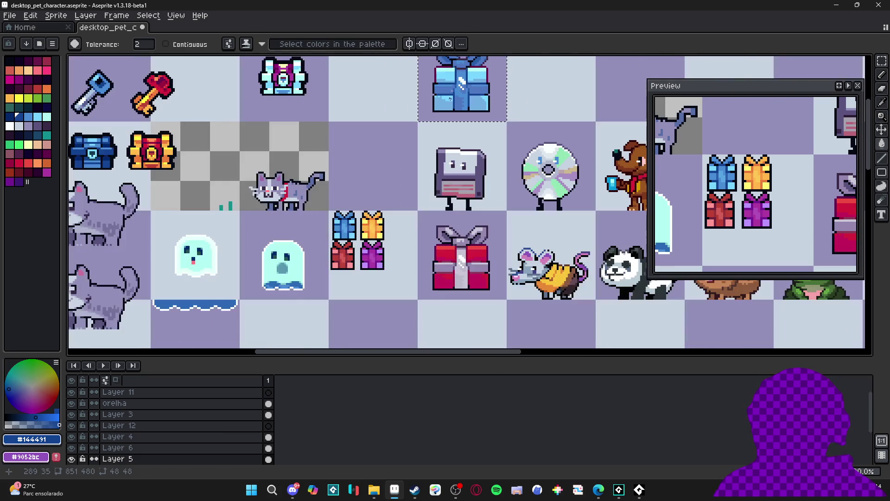
scroll(387, 191, up, 3)
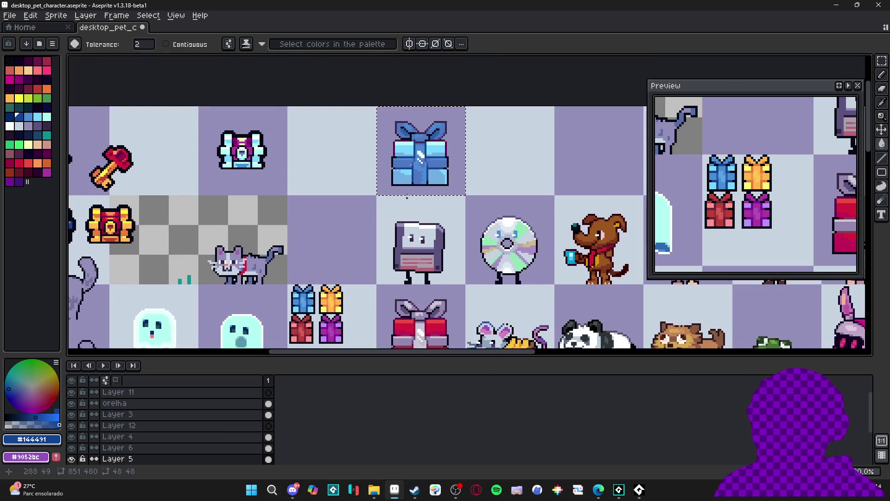
scroll(387, 191, down, 2)
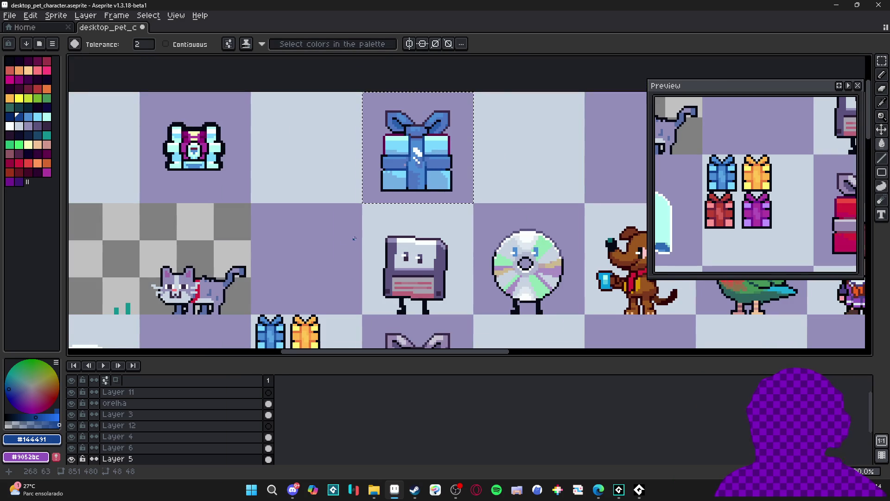
scroll(400, 160, down, 2)
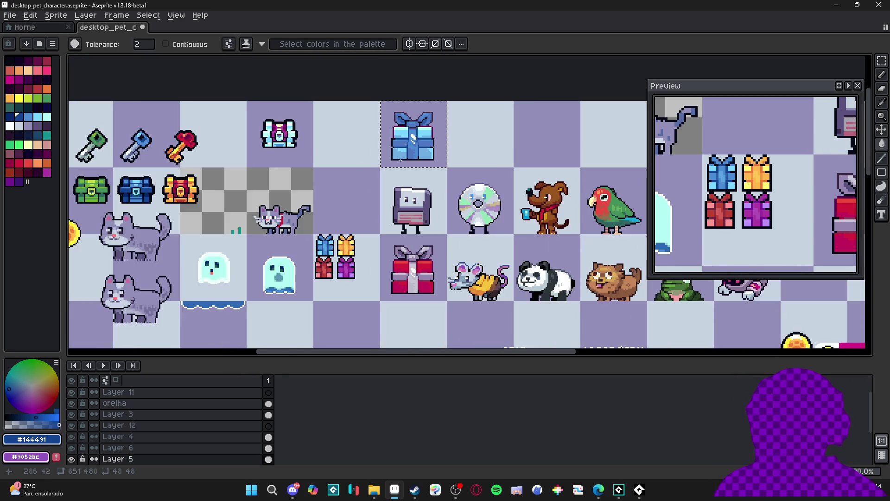
scroll(400, 161, up, 1)
scroll(408, 148, up, 1)
Sample the blue gift's mid-blue from the canvas.
key(i)
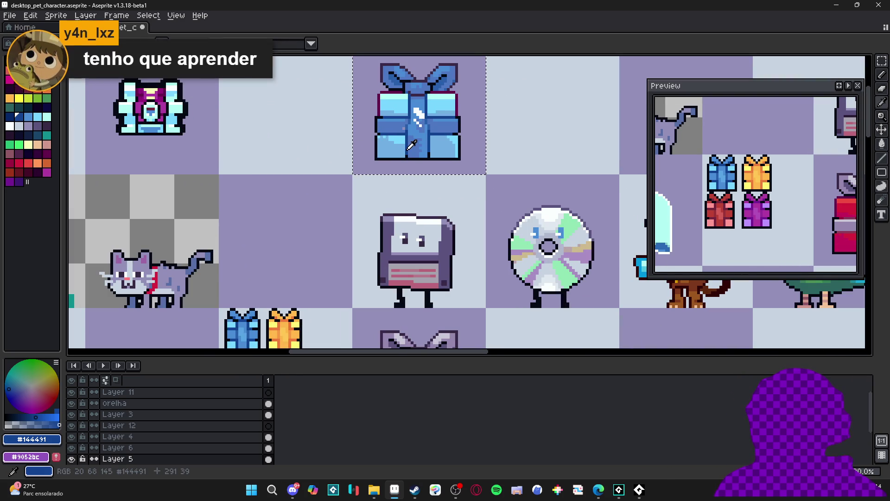
drag(387, 91, 368, 132)
key(g)
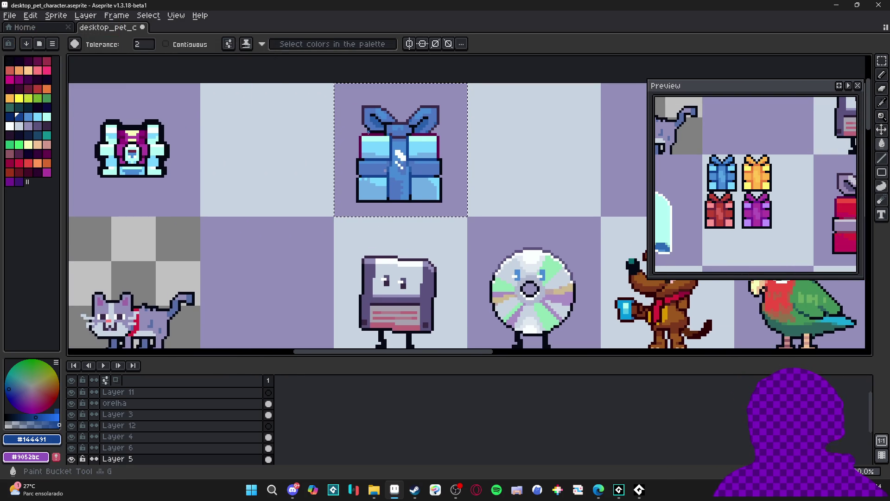
scroll(376, 111, up, 3)
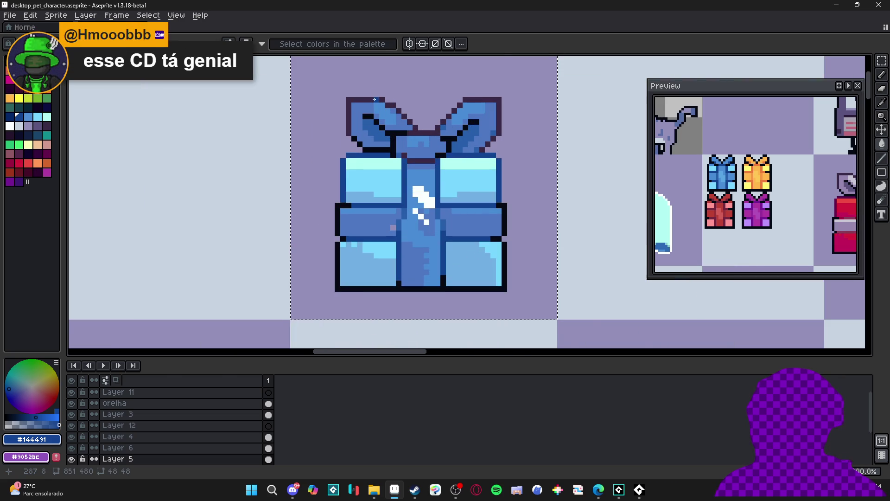
scroll(389, 116, down, 5)
drag(408, 161, 425, 146)
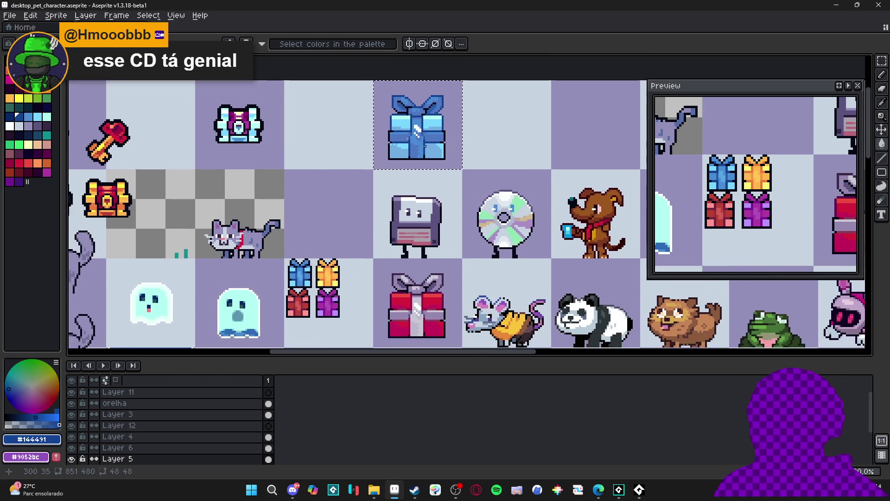
scroll(425, 146, down, 1)
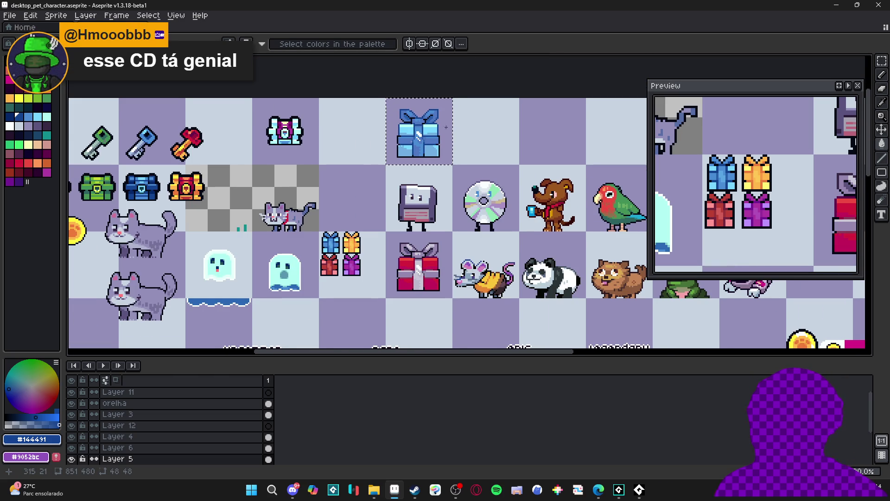
scroll(440, 149, left, 1)
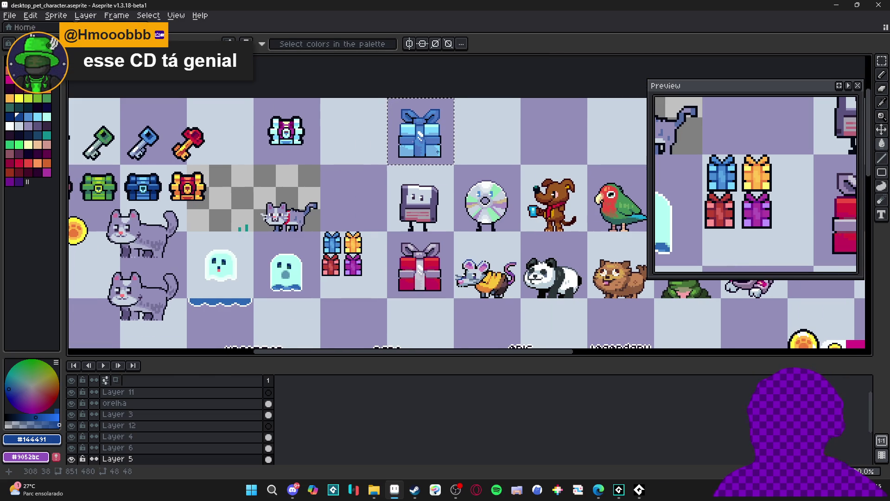
scroll(417, 139, up, 3)
scroll(417, 138, up, 3)
alt+click(380, 150)
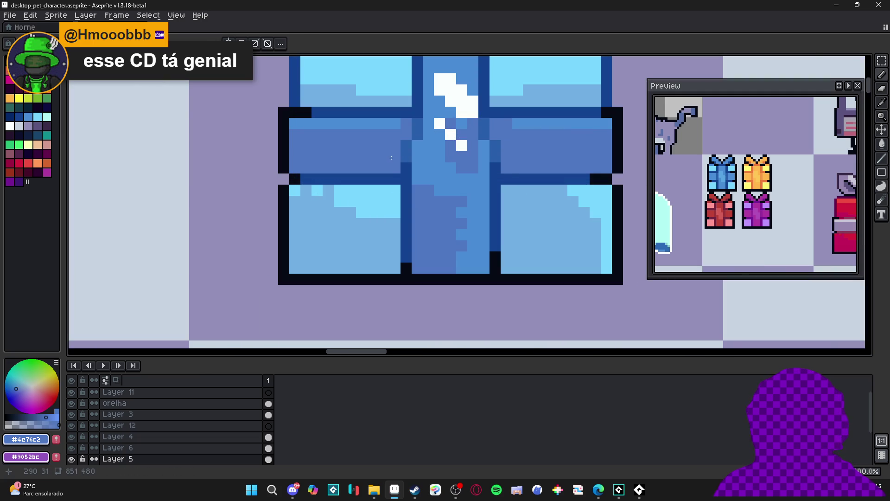
Select the red gift's whole 48x48 tile with the rectangular marquee.
scroll(392, 158, down, 5)
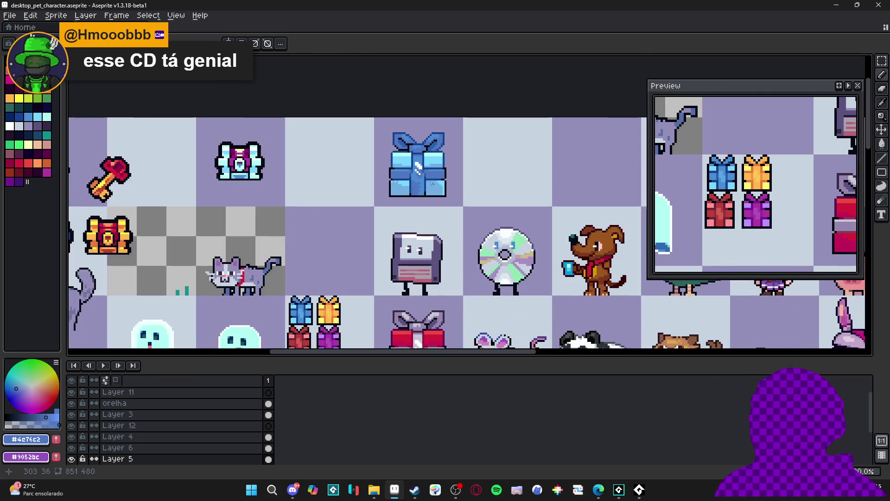
scroll(432, 184, down, 2)
scroll(440, 161, down, 1)
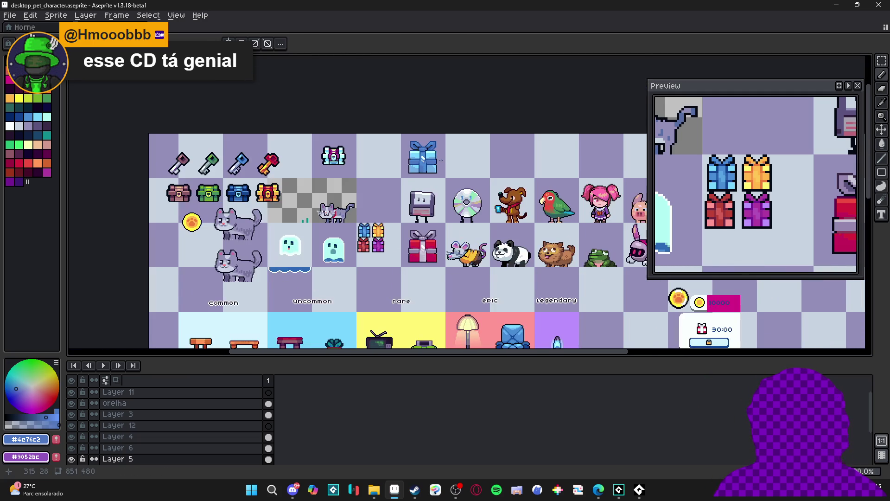
scroll(366, 161, up, 2)
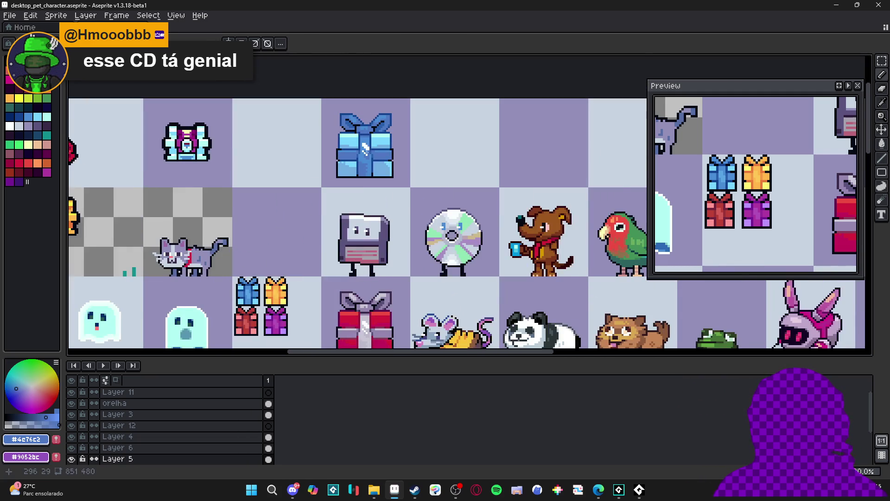
scroll(366, 151, down, 1)
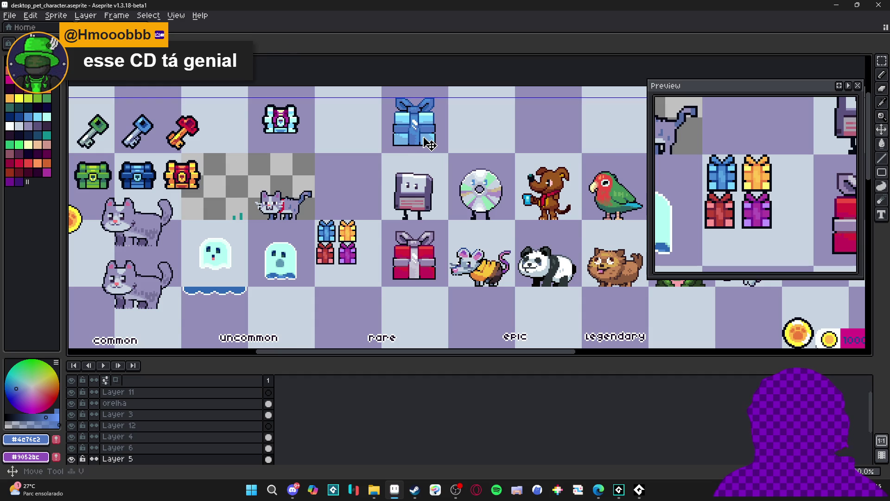
scroll(404, 200, down, 1)
click(420, 250)
mouse_move(393, 237)
mouse_down()
mouse_move(419, 258)
mouse_move(372, 200)
mouse_move(374, 171)
mouse_up()
Pan over the gifts and select the blue gift's whole tile.
scroll(411, 149, up, 3)
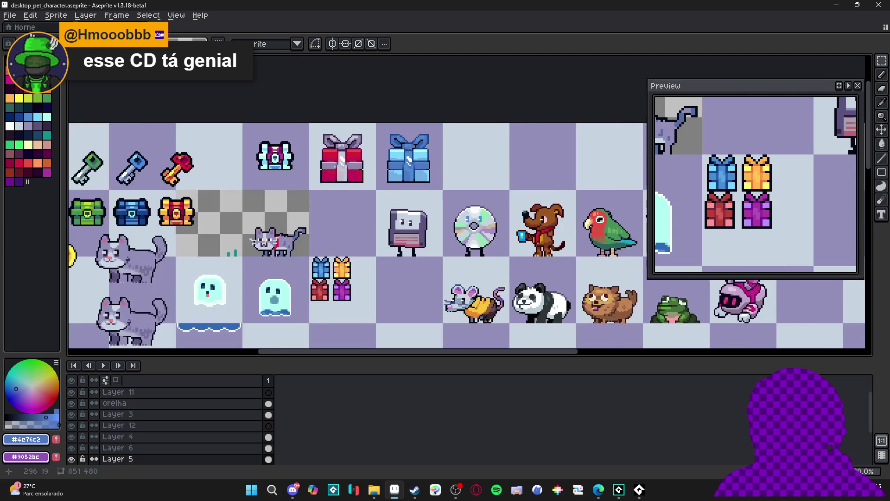
drag(446, 171, 402, 184)
scroll(401, 184, down, 2)
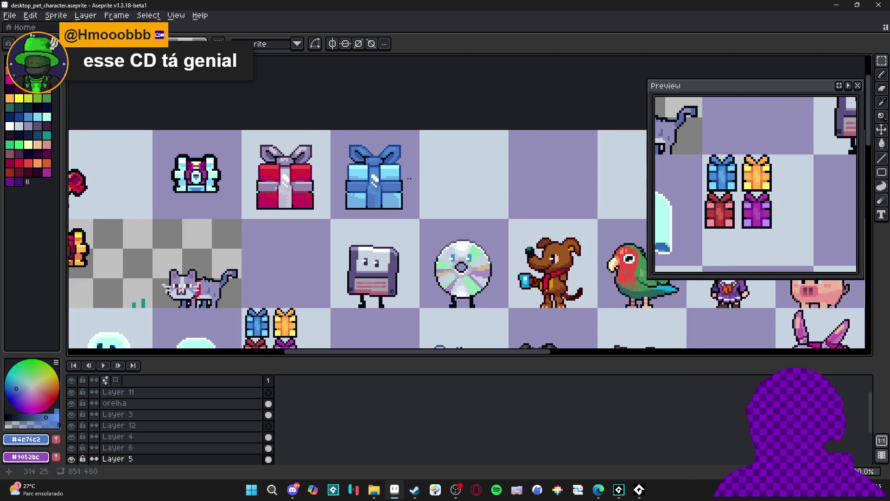
drag(332, 141, 401, 208)
Ctrl-drag a copy of the blue gift one tile to the right.
drag(366, 175, 433, 174)
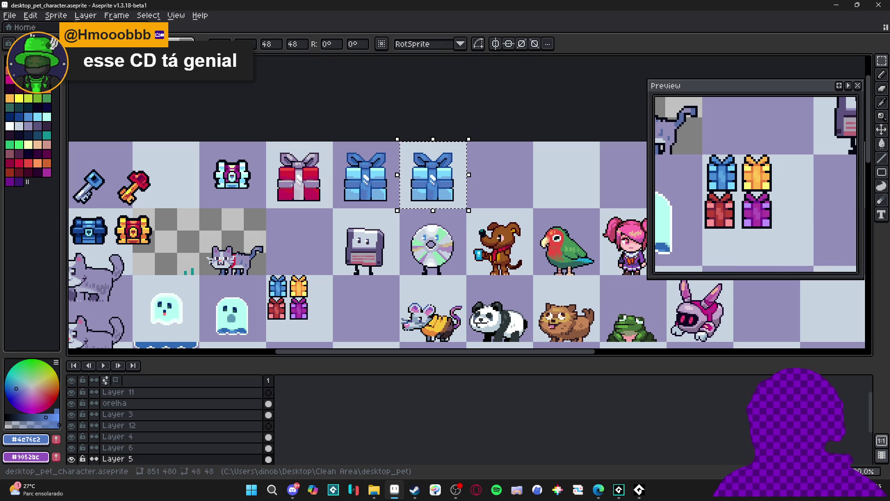
drag(425, 218, 445, 174)
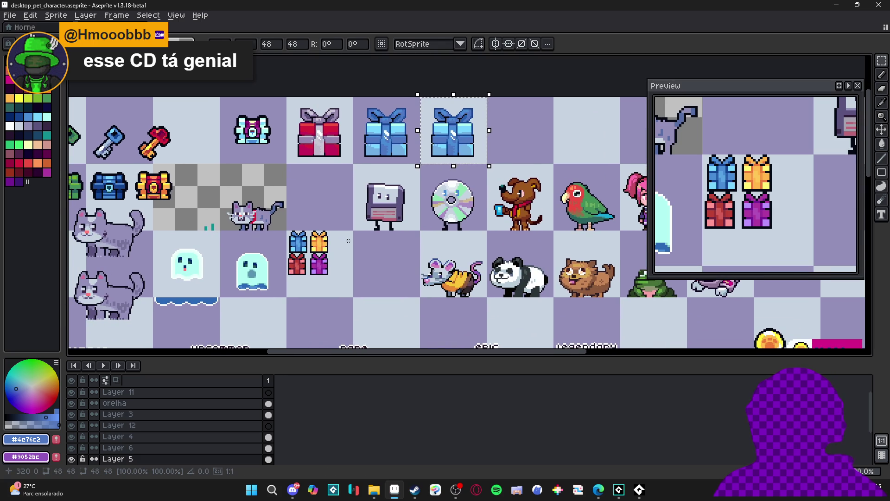
key(g)
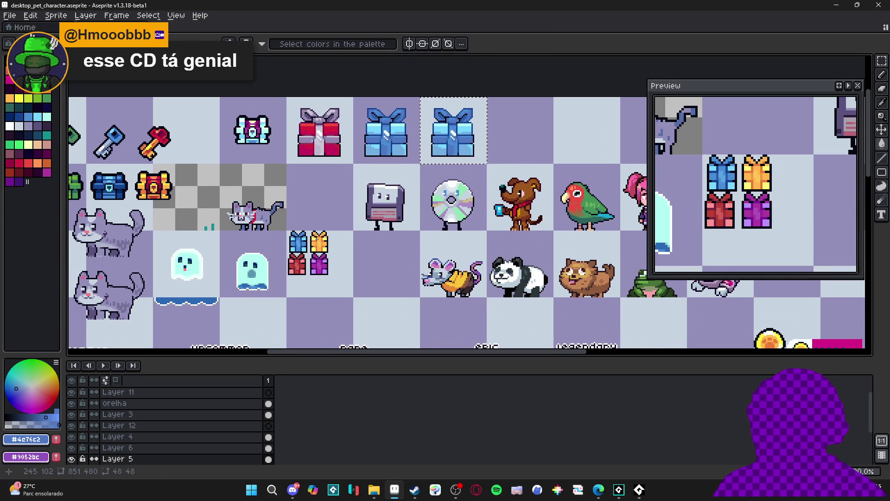
scroll(317, 237, up, 3)
scroll(317, 237, down, 3)
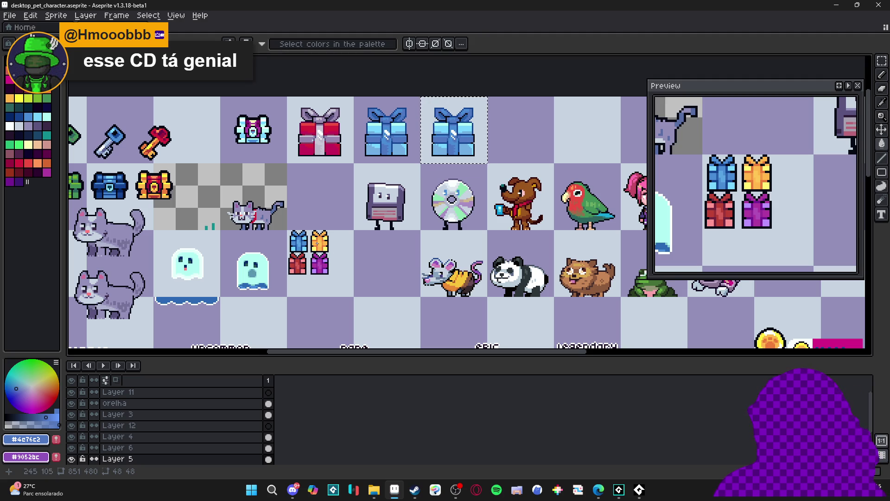
scroll(299, 267, up, 3)
scroll(299, 266, down, 1)
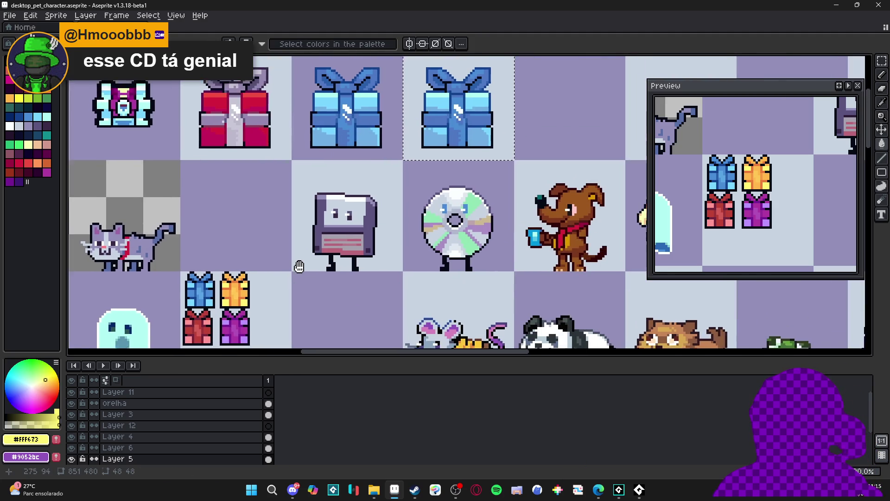
Fill the copy's light-blue areas yellow and its lower sections orange.
click(431, 99)
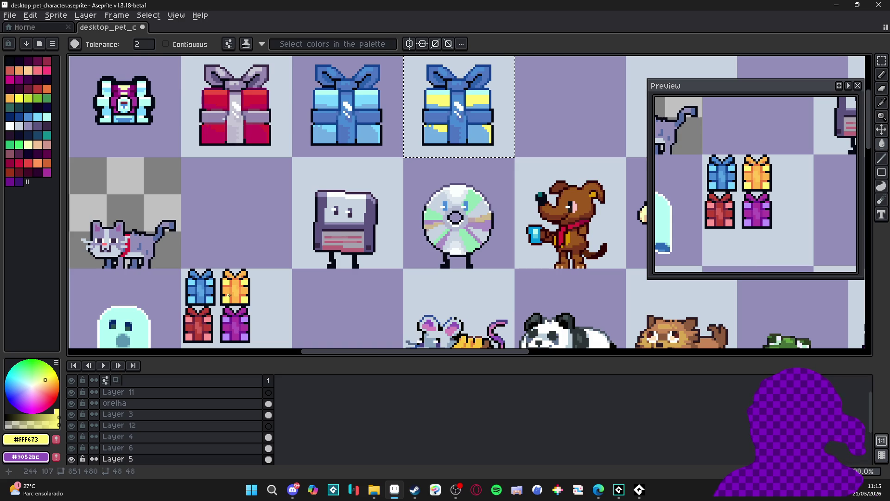
scroll(229, 294, up, 4)
alt+click(214, 252)
scroll(367, 181, down, 3)
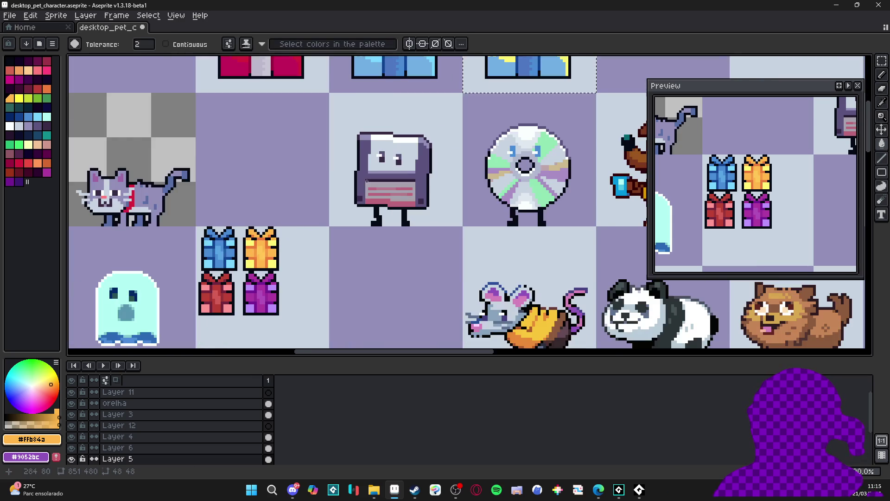
scroll(416, 170, down, 1)
click(415, 171)
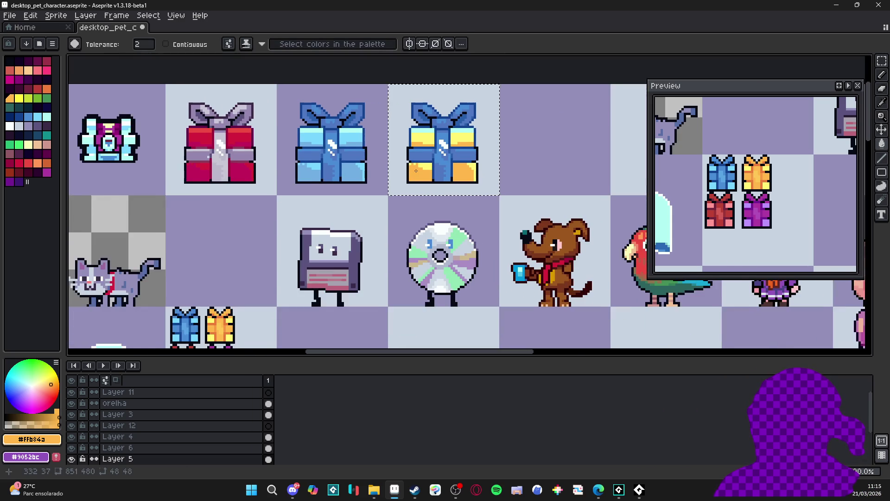
Pick orange from the sprite and fill the yellow gift's blue ribbon and bow.
scroll(411, 153, up, 1)
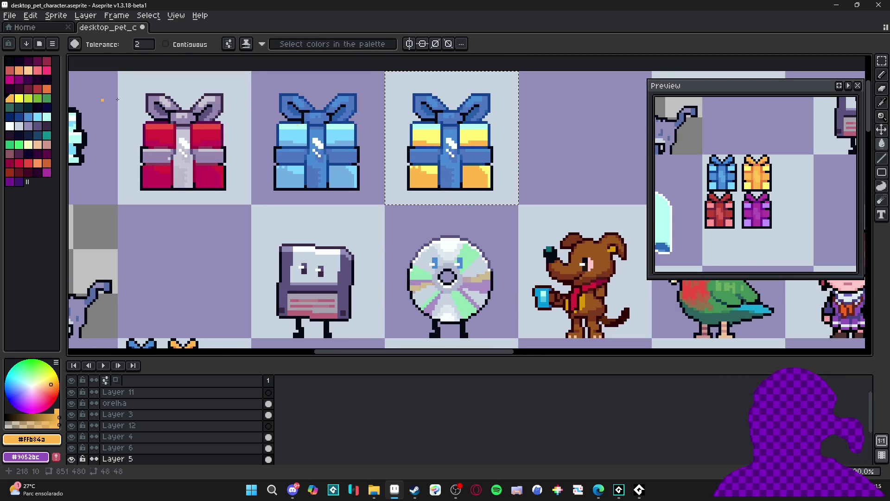
alt+click(418, 130)
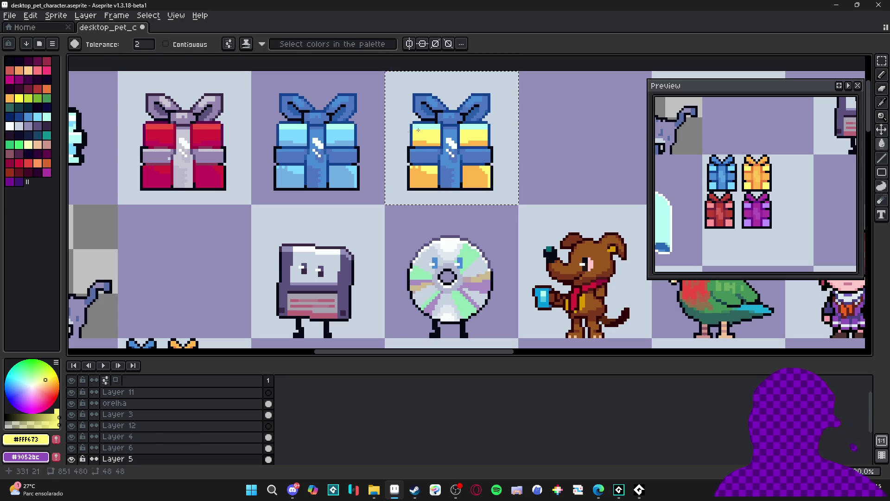
click(29, 145)
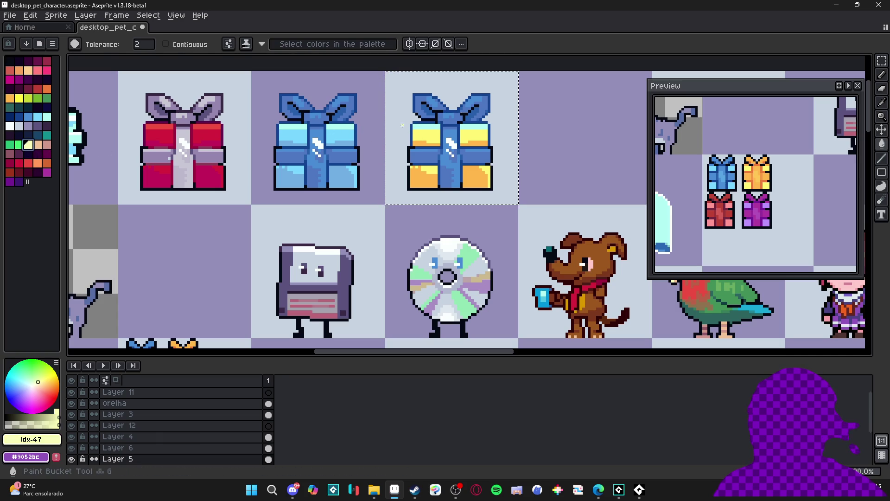
scroll(402, 125, down, 1)
mouse_move(410, 159)
mouse_down()
mouse_move(417, 123)
mouse_move(399, 149)
mouse_up()
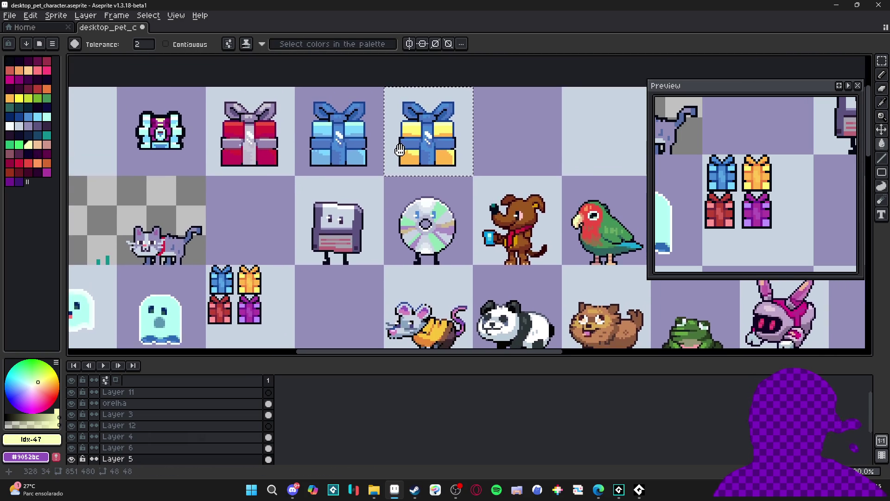
scroll(400, 150, up, 1)
alt+click(501, 125)
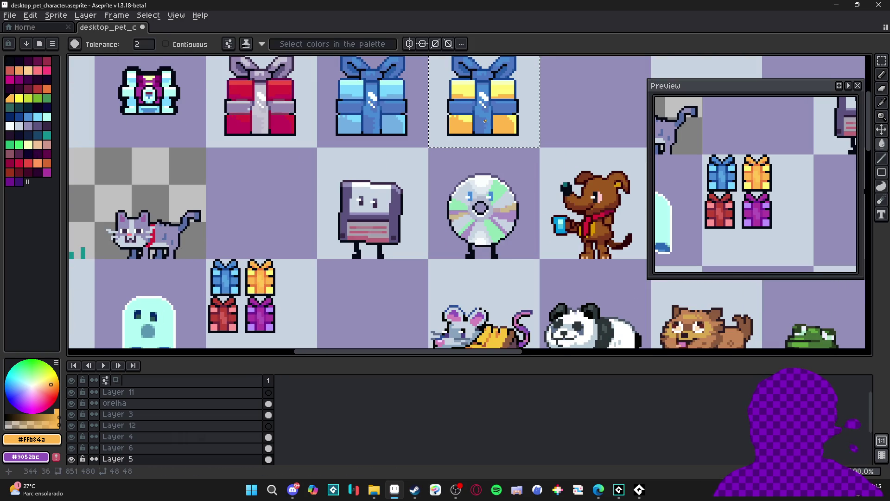
click(479, 113)
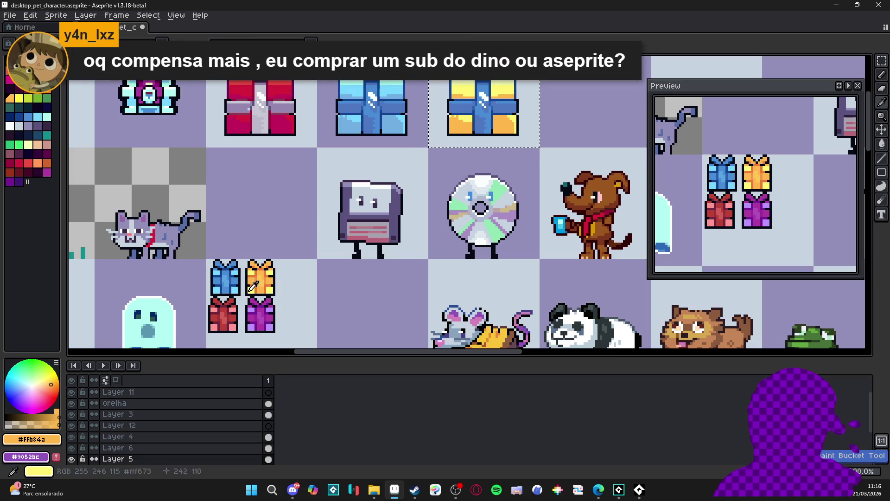
Sample the gift's golden yellow, orange and pale yellow in turn.
alt+click(275, 273)
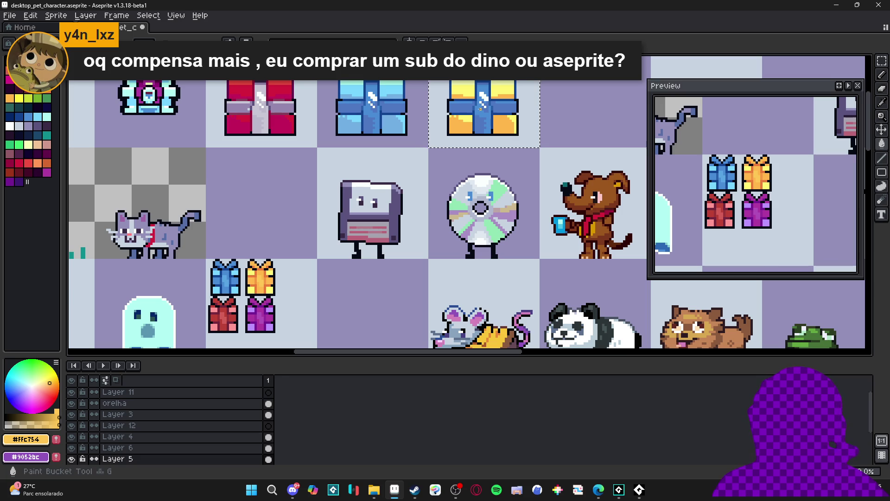
scroll(253, 291, up, 1)
alt+click(253, 291)
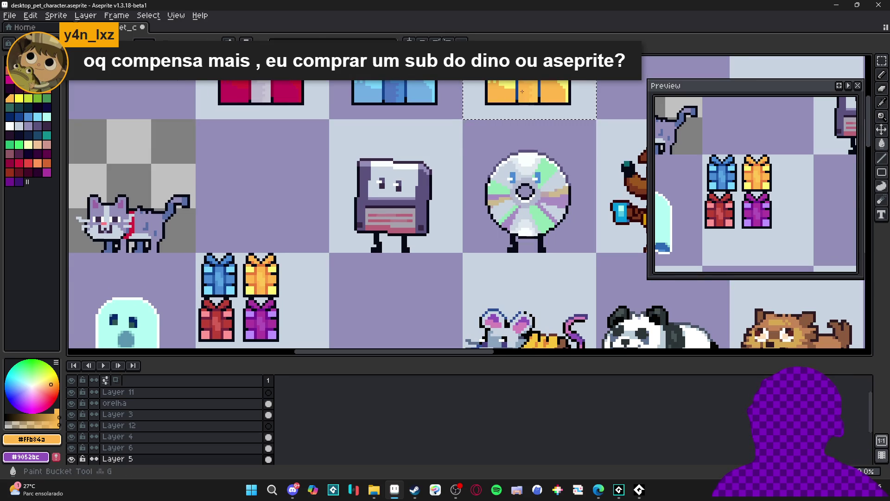
scroll(425, 228, down, 2)
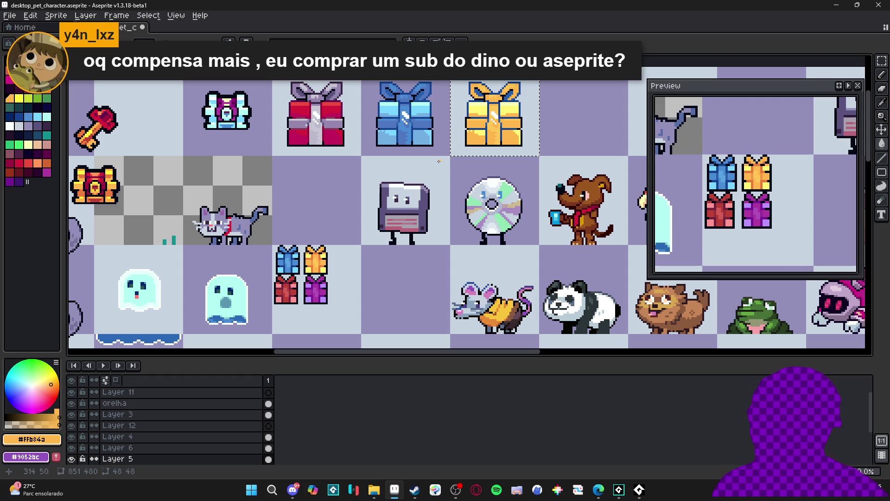
scroll(459, 138, up, 3)
alt+click(472, 116)
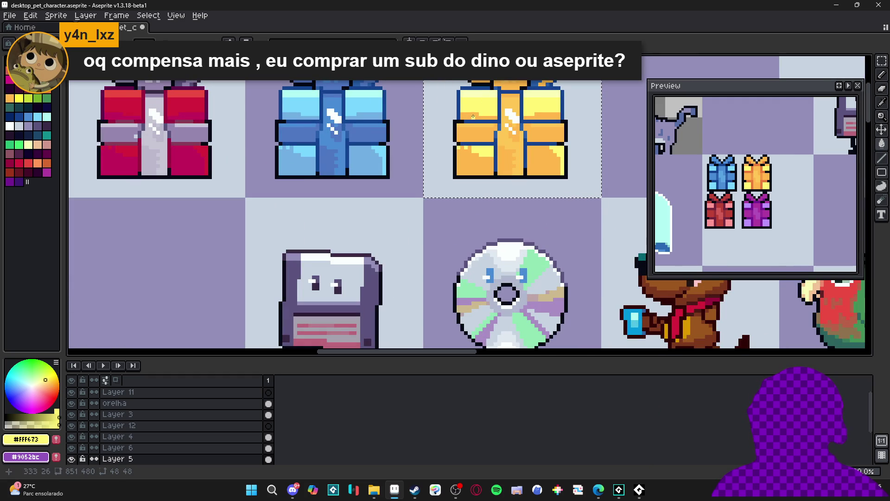
Choose a paler yellow and bucket-fill the gift body with it.
scroll(480, 135, down, 1)
scroll(487, 142, up, 3)
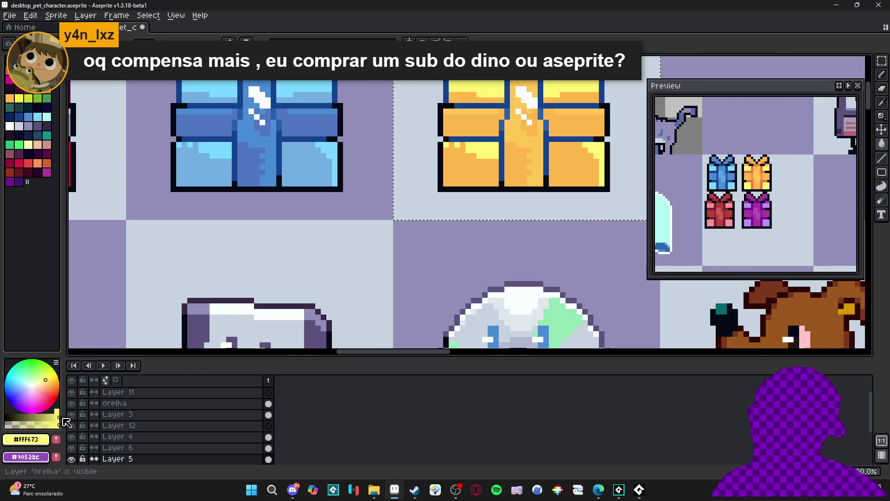
click(46, 382)
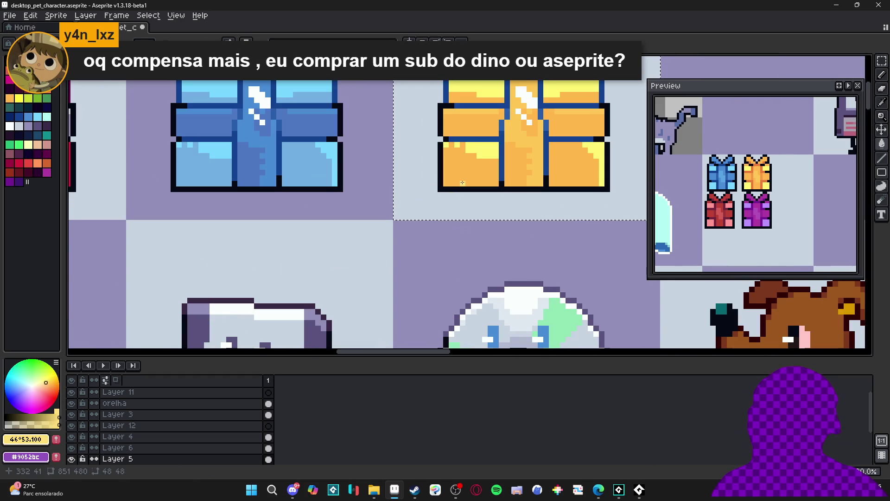
key(g)
click(471, 163)
Darken the top gift's centre stripe with orange sampled from the gift.
scroll(475, 165, down, 2)
drag(489, 160, 501, 108)
alt+click(489, 86)
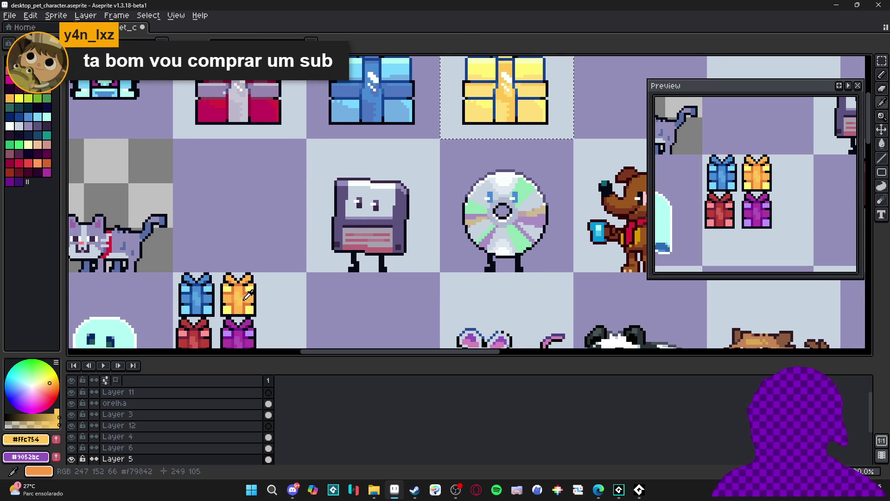
key(g)
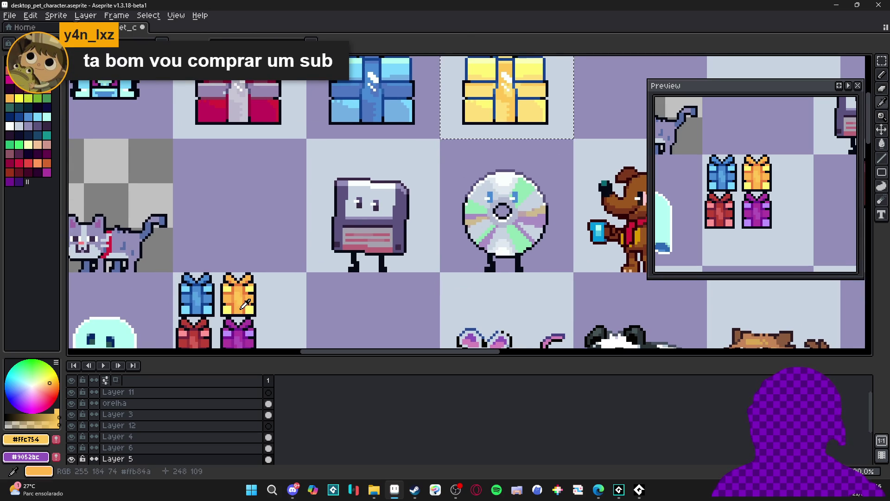
alt+click(511, 101)
click(512, 101)
Sample the darker orange, then the orange, from the gift.
scroll(232, 327, up, 1)
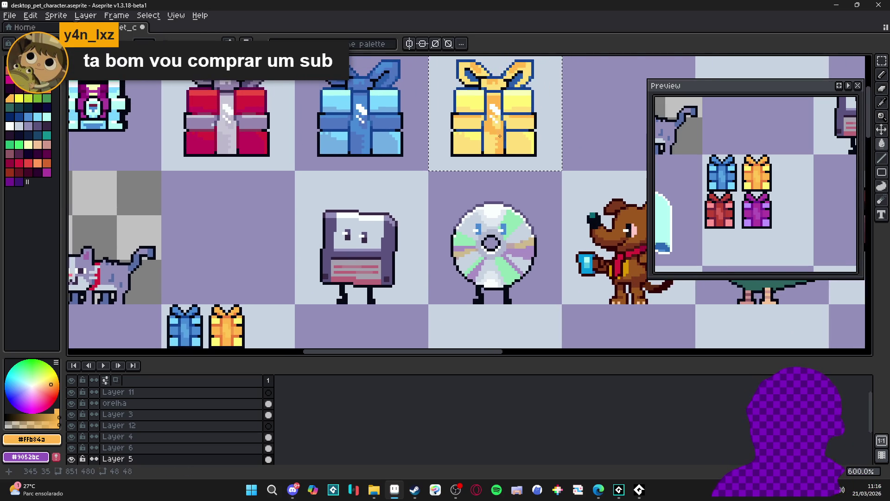
scroll(237, 327, up, 1)
alt+click(240, 334)
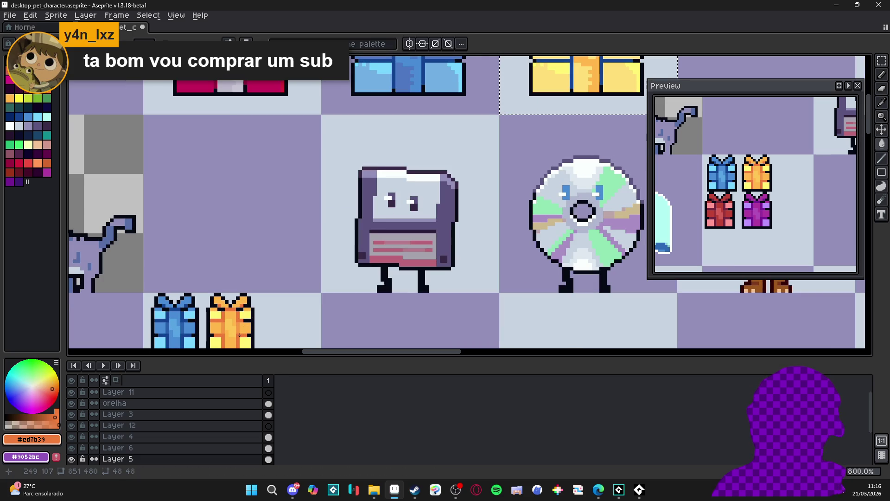
scroll(244, 333, down, 3)
scroll(481, 187, up, 5)
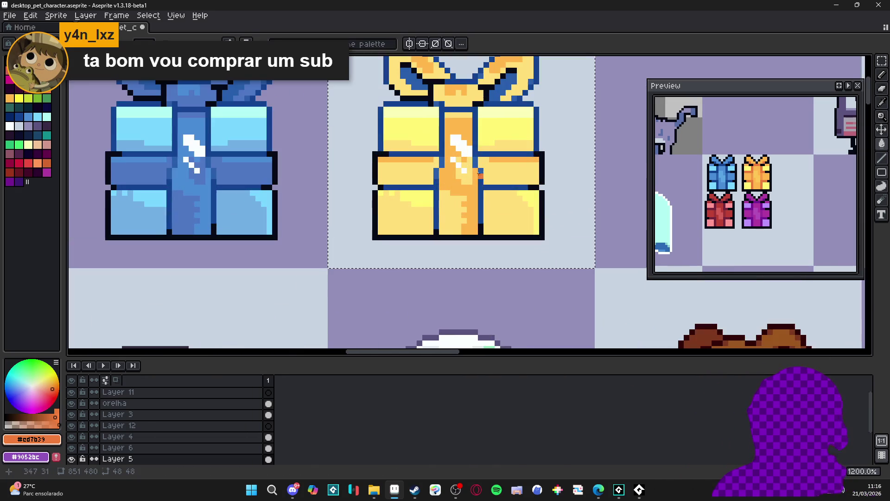
scroll(480, 187, down, 3)
mouse_move(480, 187)
mouse_down()
mouse_move(484, 122)
mouse_move(465, 146)
mouse_up()
scroll(467, 138, down, 1)
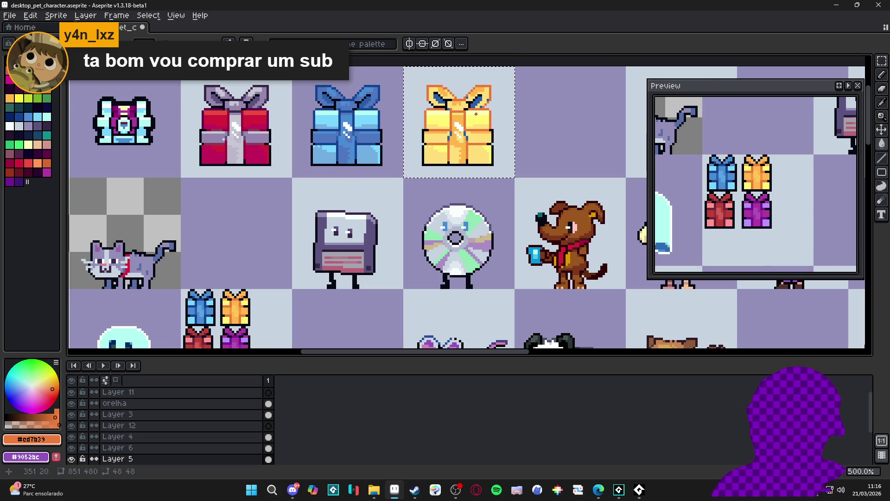
scroll(476, 114, up, 2)
scroll(454, 124, down, 2)
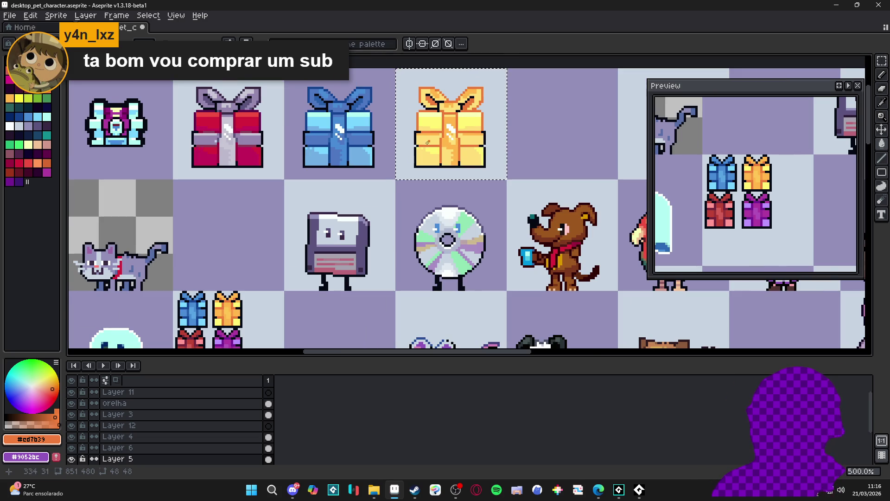
scroll(441, 131, down, 1)
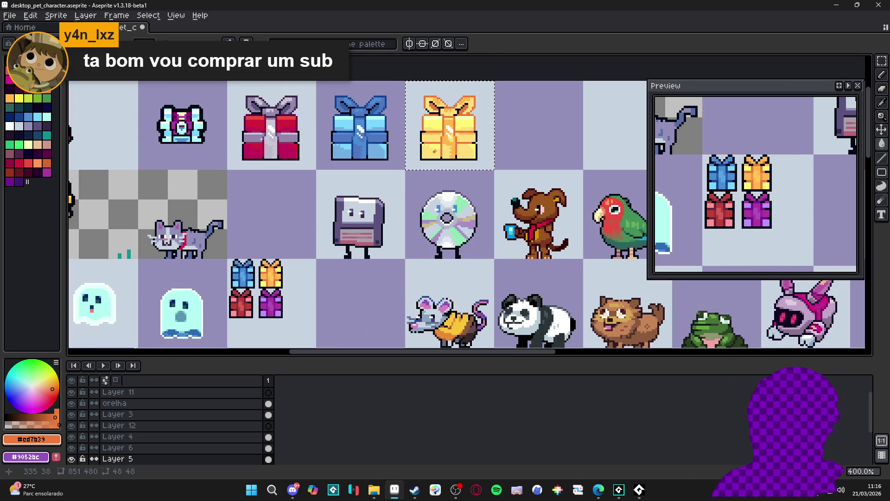
scroll(449, 151, up, 1)
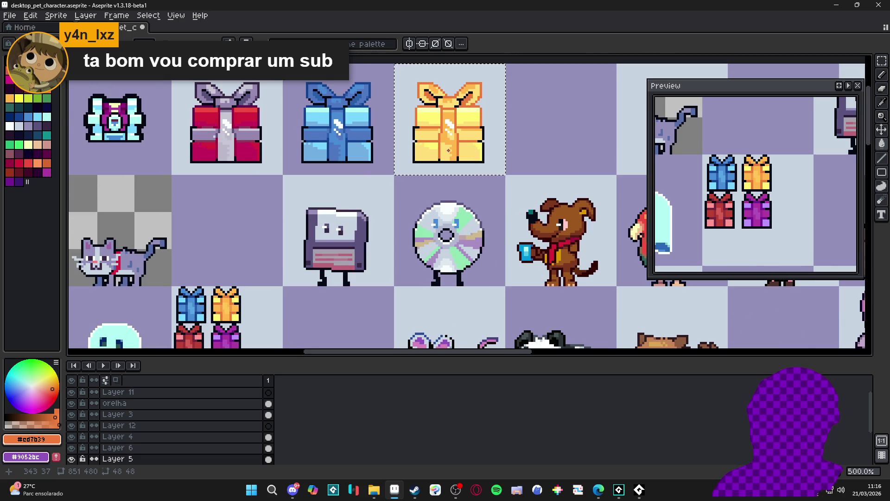
scroll(448, 150, up, 2)
alt+click(450, 147)
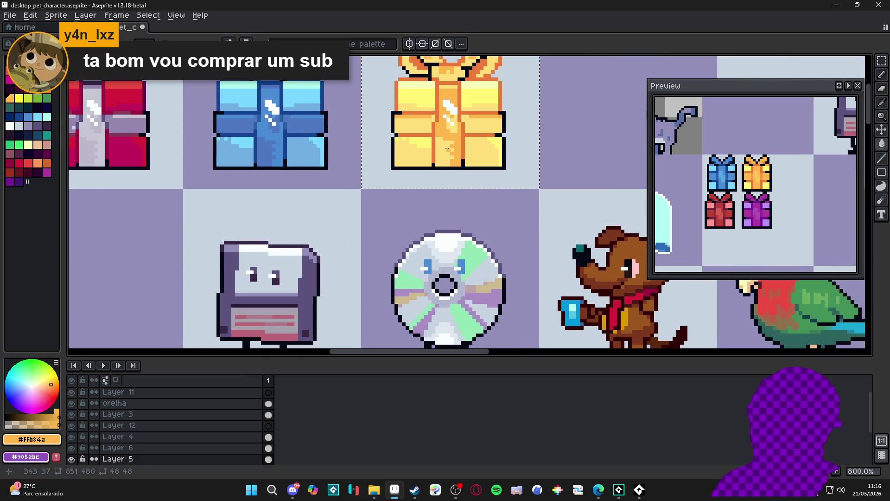
Deepen the orange and fill the ribbon's left half with it, undoing a stray panel fill.
scroll(447, 149, down, 3)
scroll(447, 149, up, 1)
scroll(447, 148, up, 4)
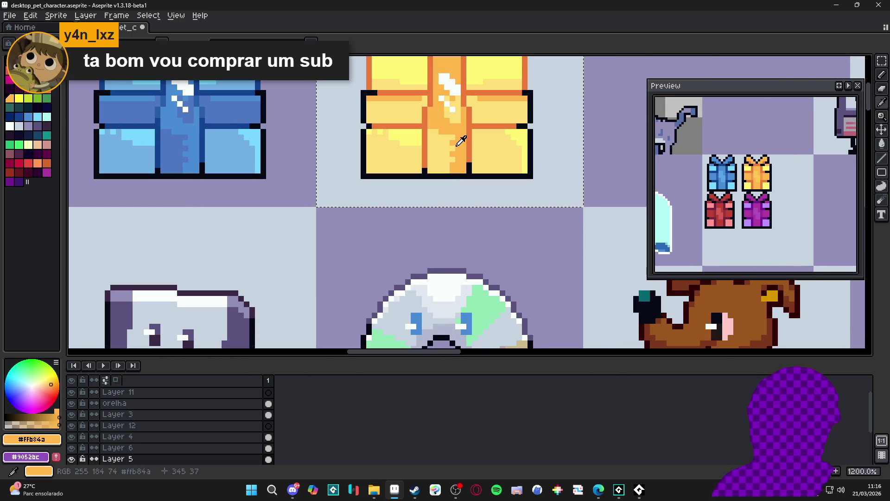
click(57, 417)
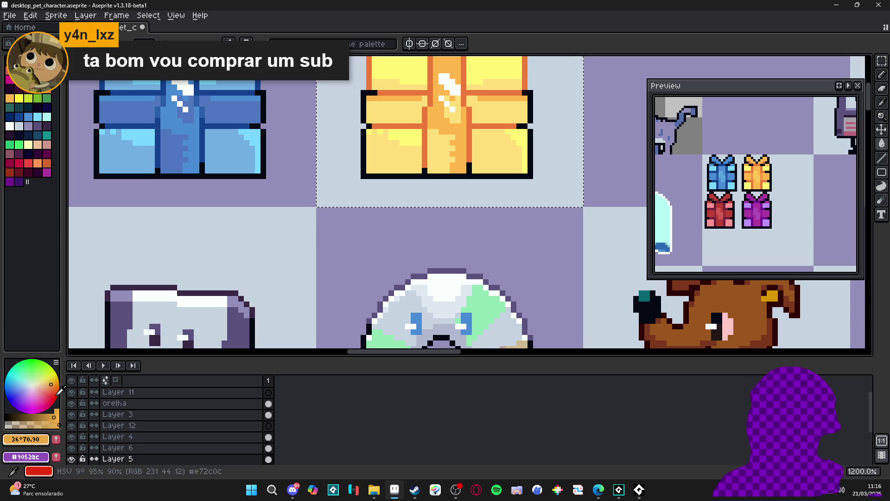
click(51, 386)
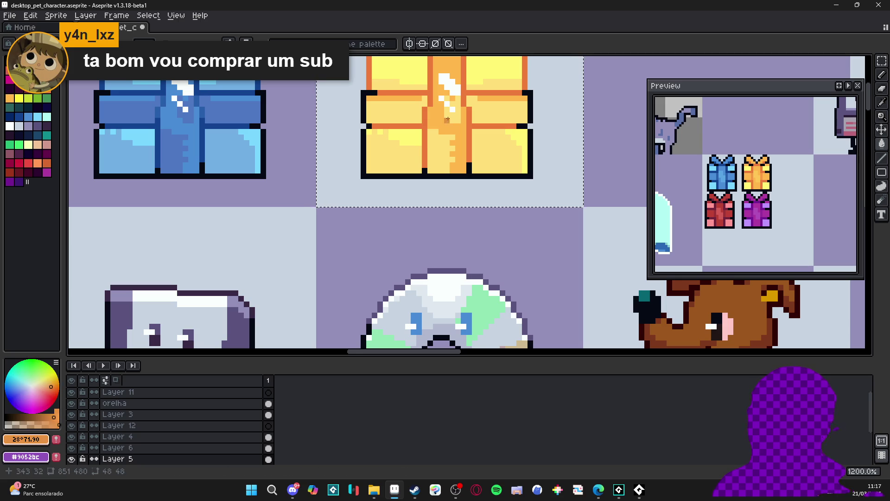
click(455, 131)
key(ctrl+z)
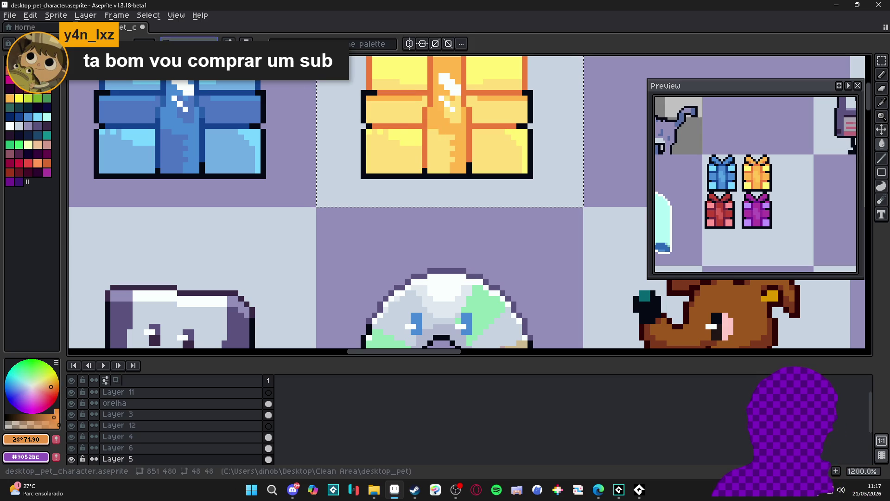
click(434, 149)
Sample pale yellow, dark orange and light orange from the small gift group.
scroll(450, 123, up, 1)
scroll(451, 124, down, 4)
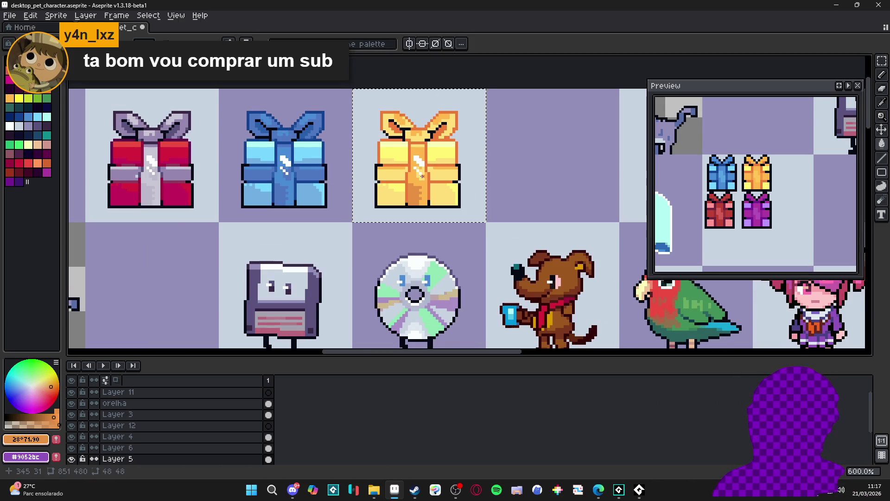
scroll(421, 142, down, 1)
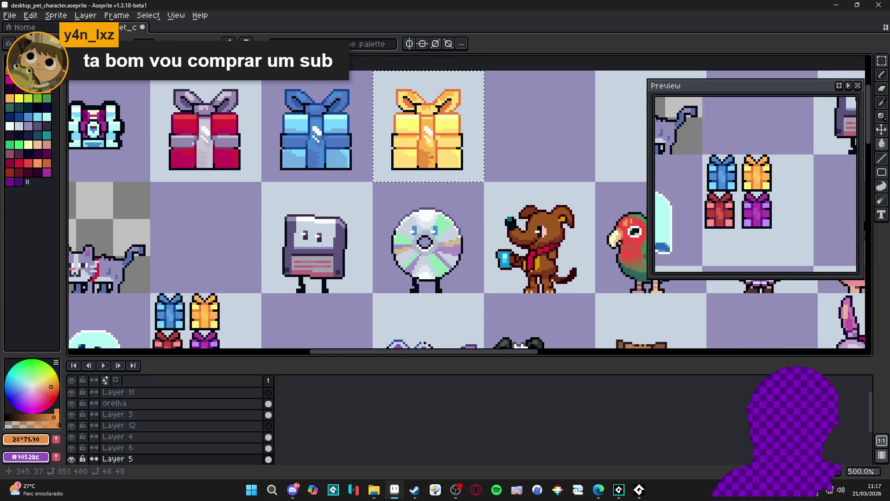
scroll(428, 148, down, 1)
scroll(430, 143, up, 5)
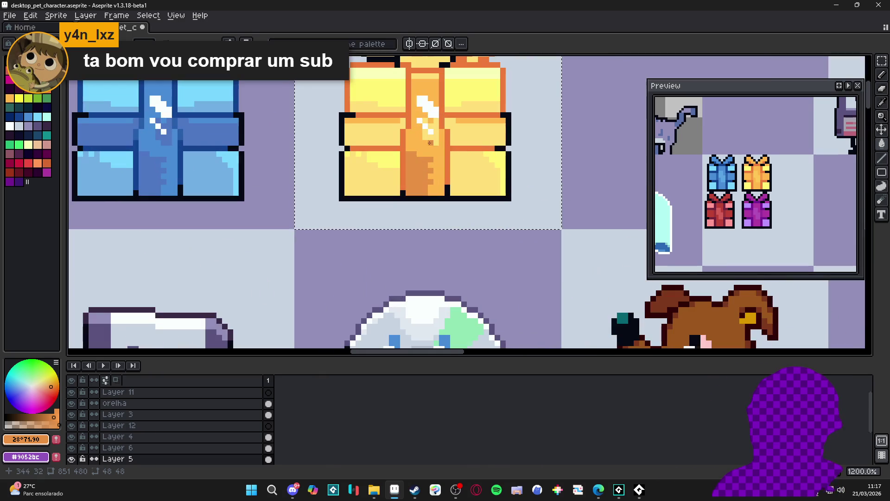
scroll(434, 139, down, 3)
scroll(431, 141, up, 3)
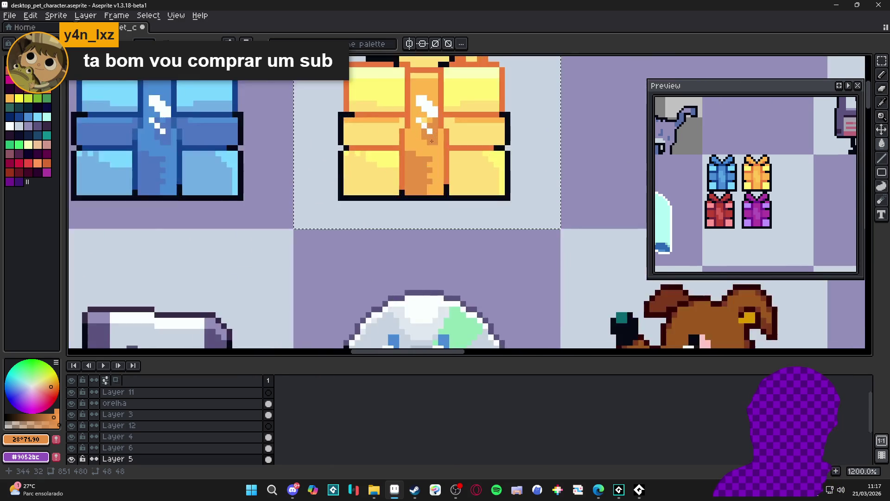
scroll(410, 148, down, 1)
scroll(409, 148, up, 1)
scroll(408, 132, down, 3)
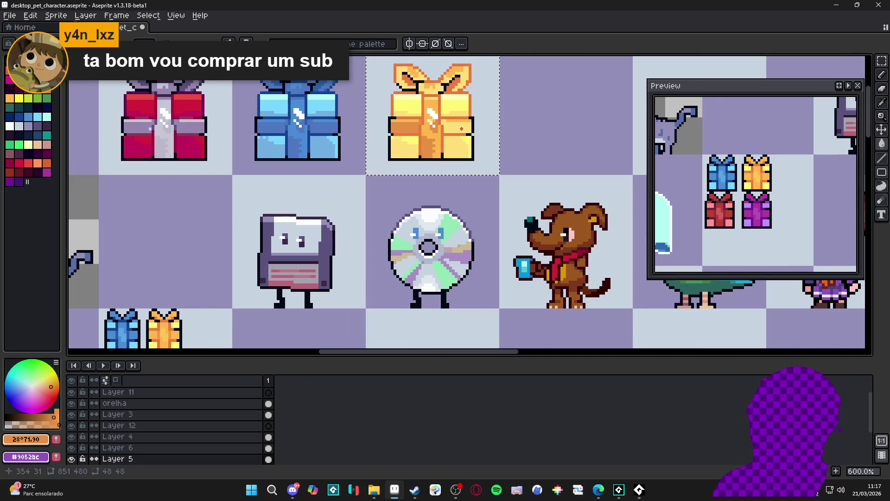
scroll(462, 128, down, 3)
drag(446, 149, 437, 121)
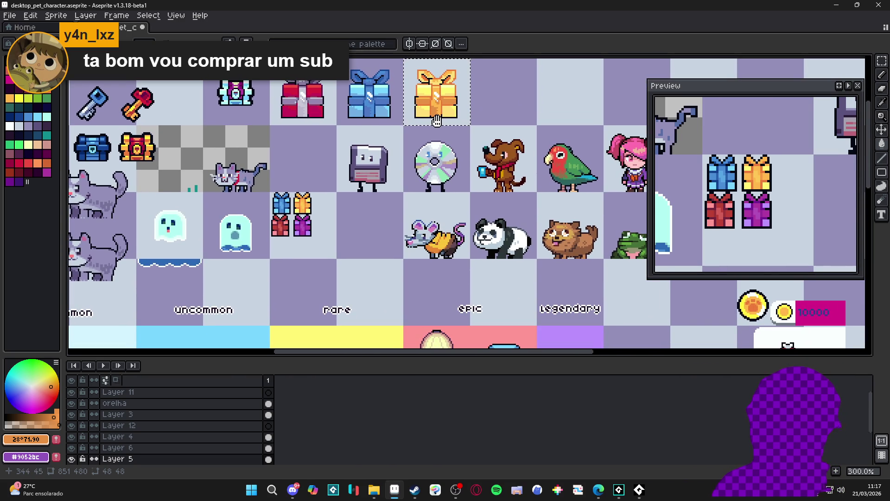
scroll(295, 198, up, 6)
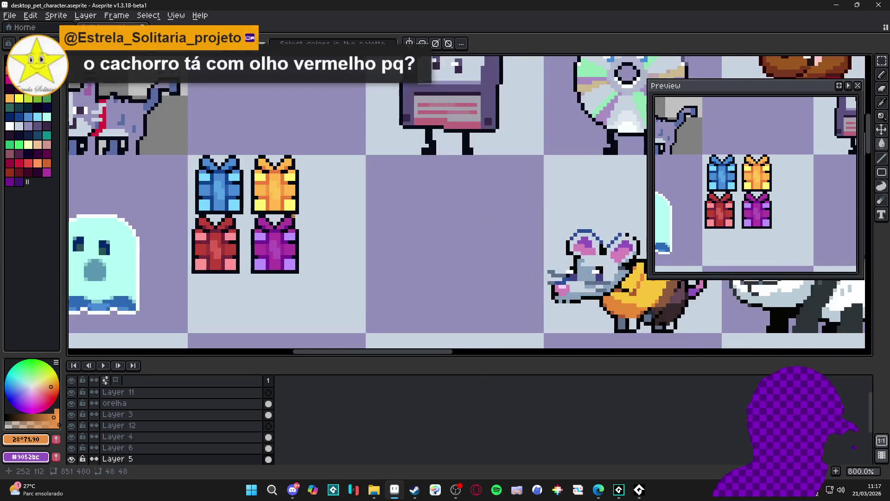
alt+click(295, 198)
scroll(295, 198, down, 4)
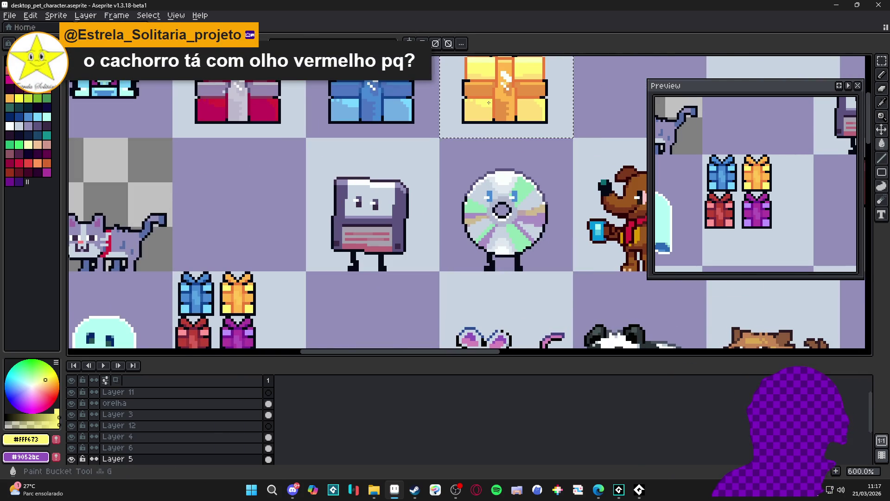
scroll(483, 111, up, 5)
scroll(484, 111, down, 4)
scroll(397, 164, up, 3)
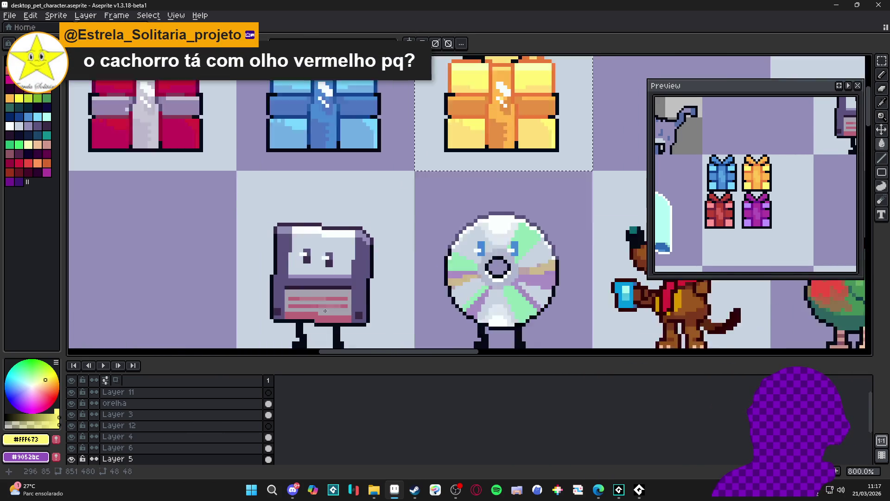
scroll(174, 291, up, 1)
alt+click(174, 291)
scroll(174, 291, down, 3)
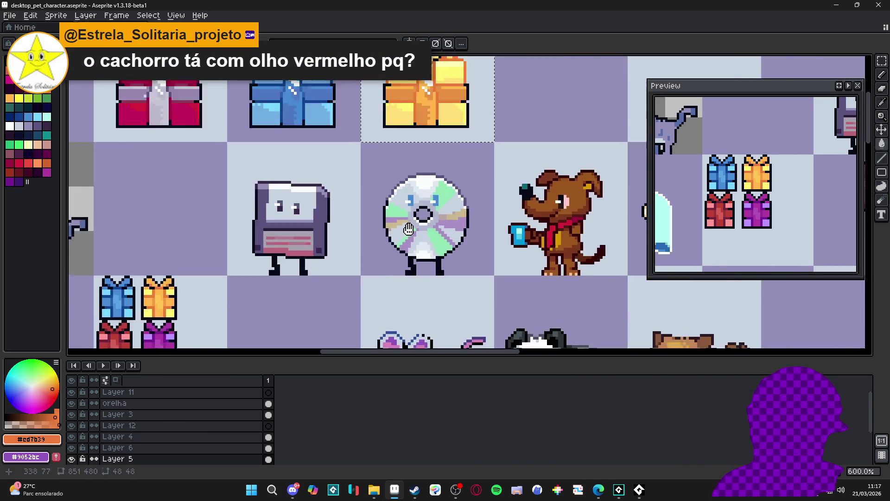
scroll(338, 173, up, 4)
scroll(339, 173, down, 5)
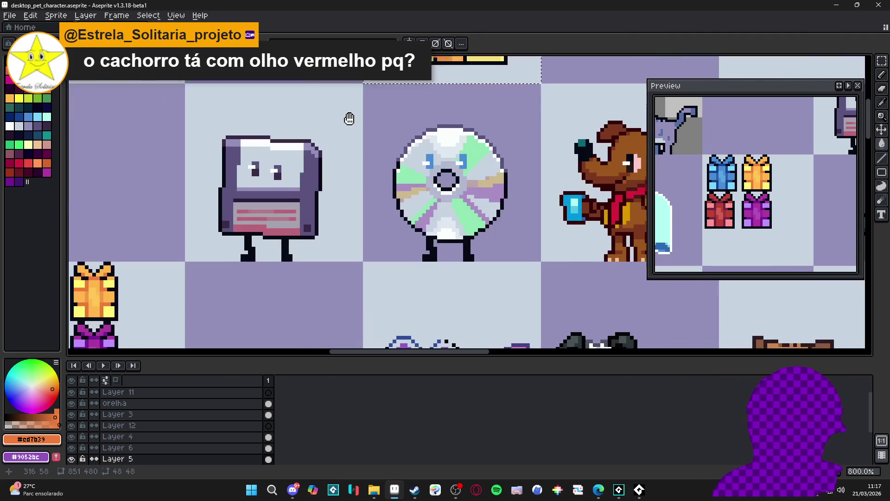
scroll(92, 305, up, 2)
alt+click(92, 305)
scroll(93, 305, down, 3)
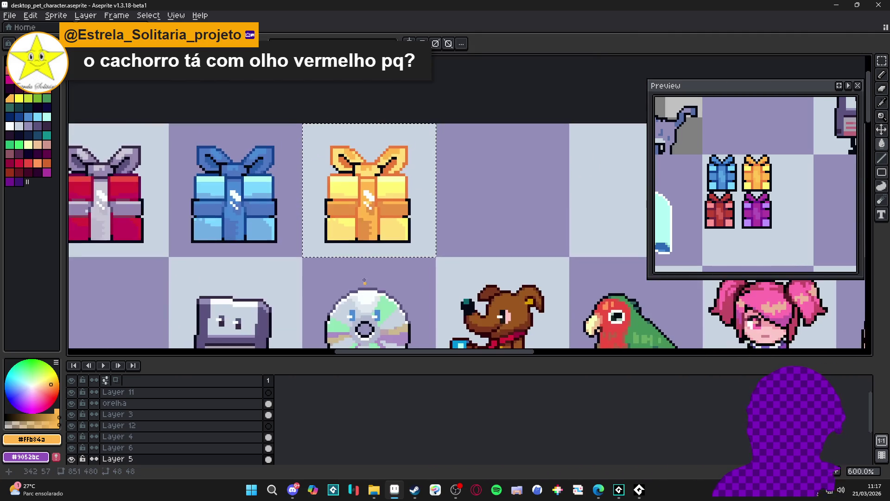
scroll(402, 215, up, 3)
Pencil stepped orange shading onto the lower central ribbon and recolour a white highlight pixel orange.
drag(402, 212, 387, 206)
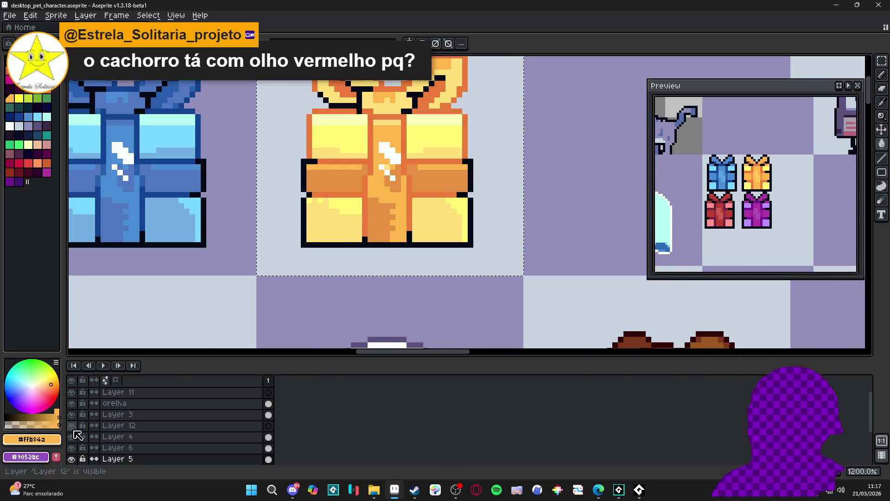
click(12, 423)
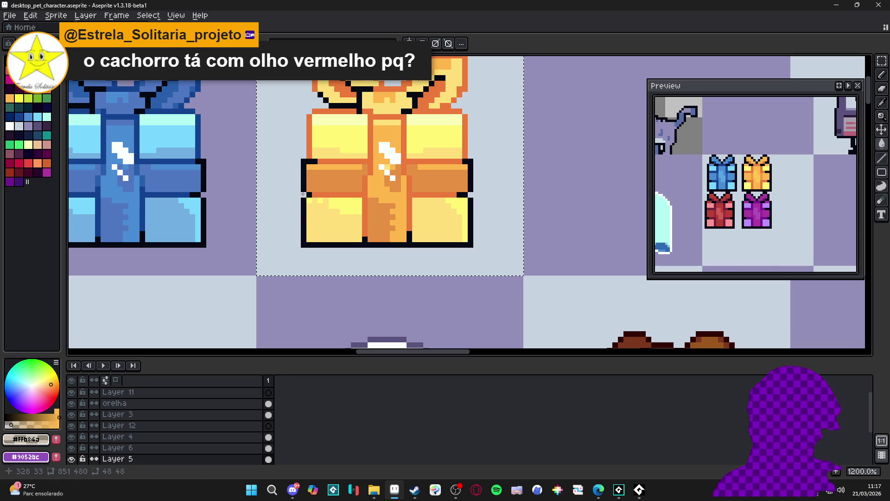
scroll(375, 188, down, 5)
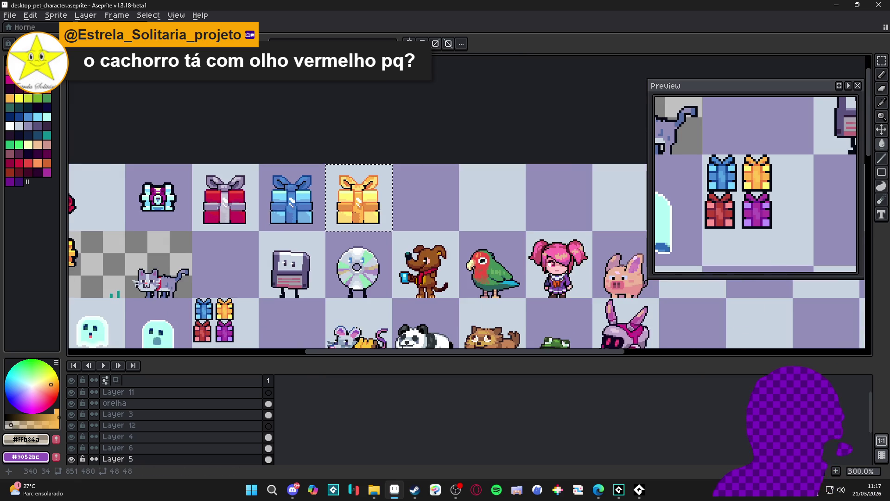
drag(352, 201, 371, 154)
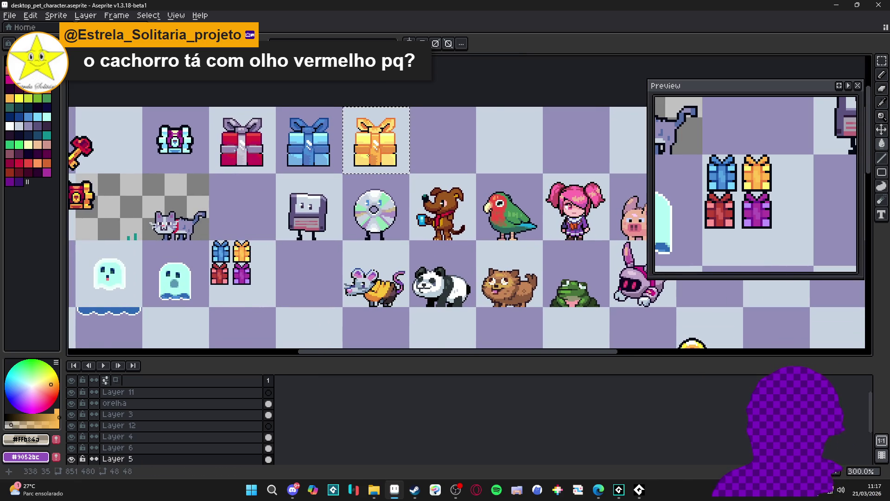
scroll(369, 155, up, 5)
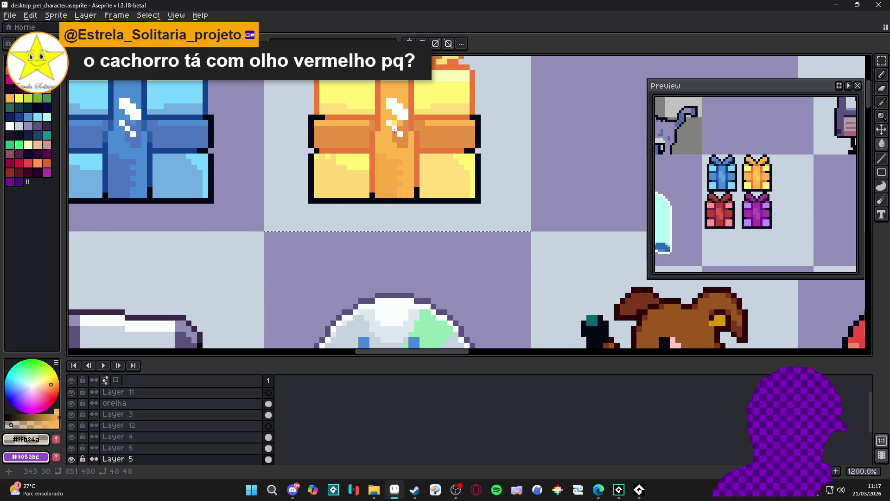
scroll(394, 129, up, 4)
click(394, 116)
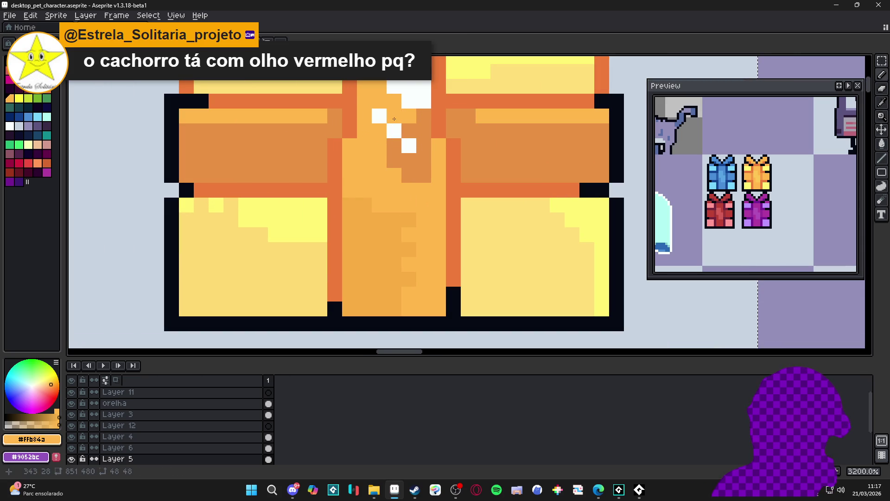
scroll(394, 120, down, 7)
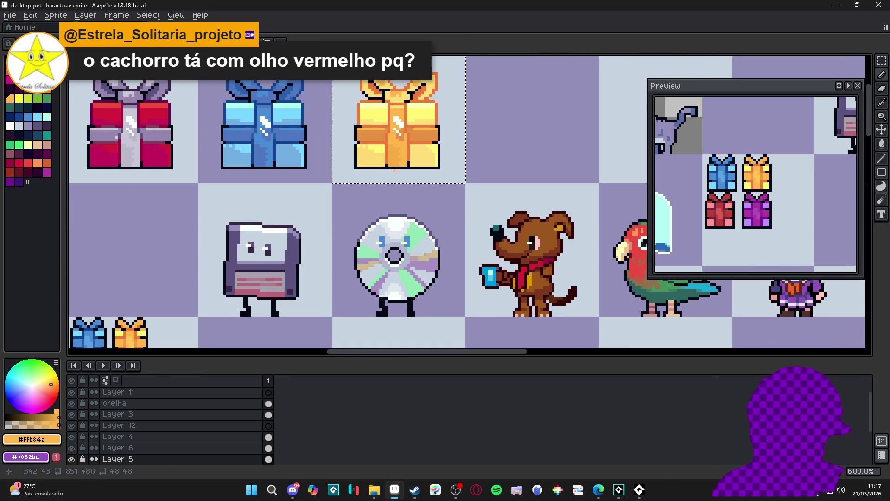
drag(394, 170, 392, 157)
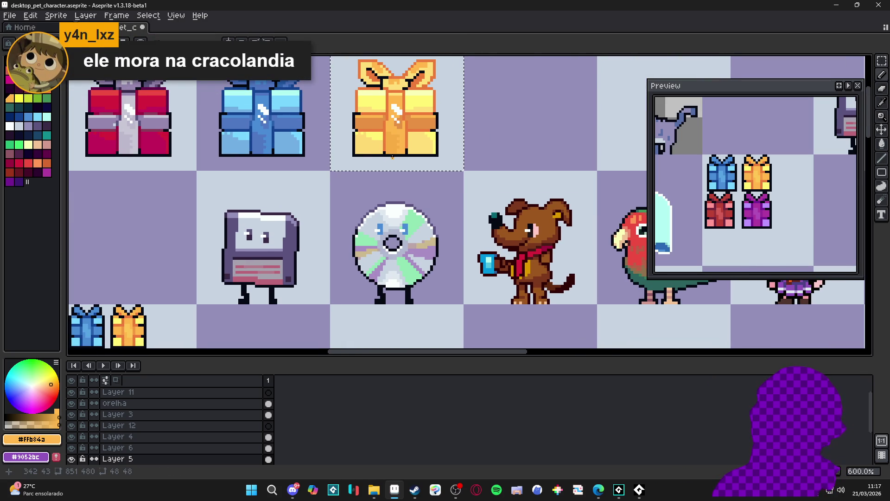
scroll(403, 151, up, 2)
Sample mid and dark orange shades from the yellow gift and the small gift.
alt+click(408, 135)
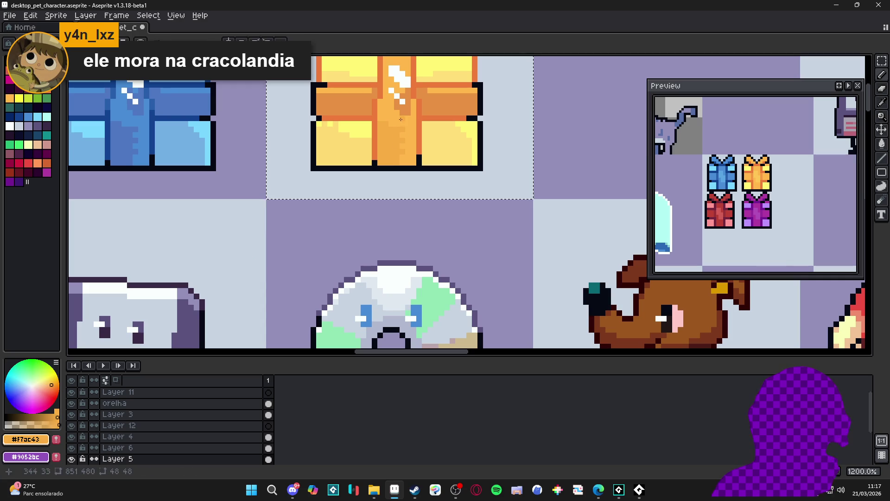
scroll(404, 118, down, 2)
scroll(404, 118, down, 2)
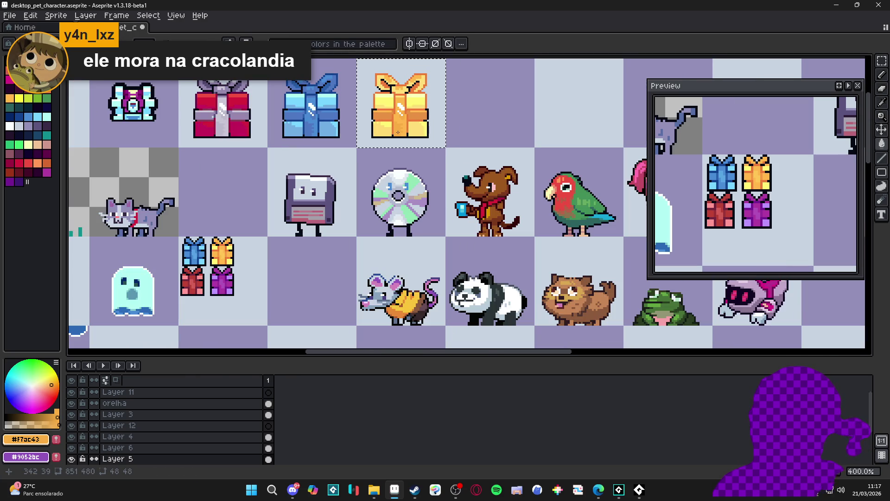
scroll(220, 268, up, 6)
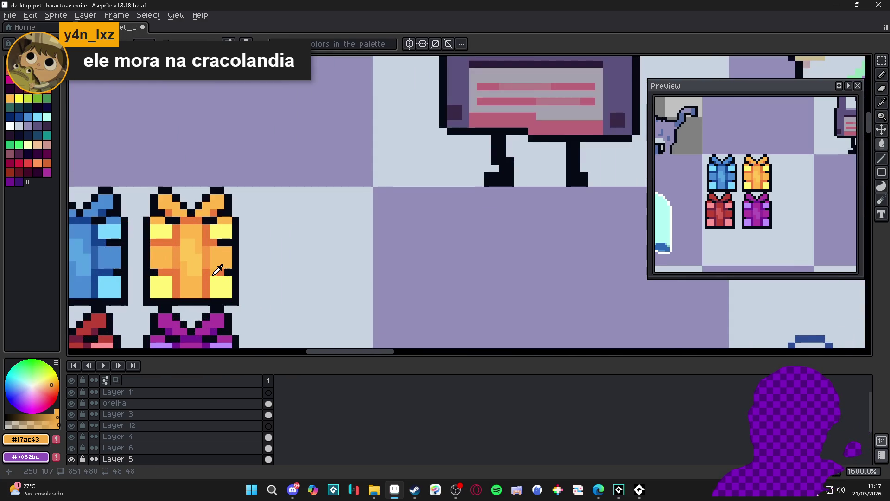
alt+click(220, 268)
scroll(220, 268, up, 2)
alt+click(206, 258)
scroll(207, 258, down, 2)
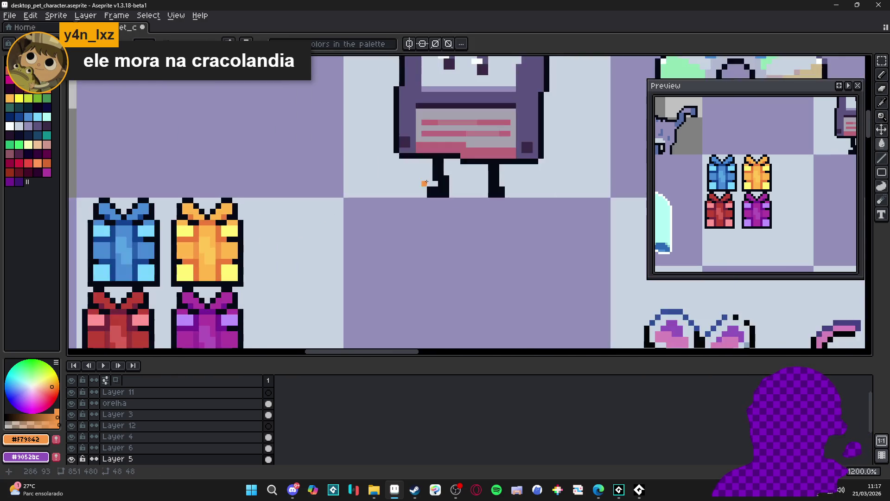
scroll(383, 199, up, 1)
scroll(382, 199, down, 4)
scroll(473, 156, up, 8)
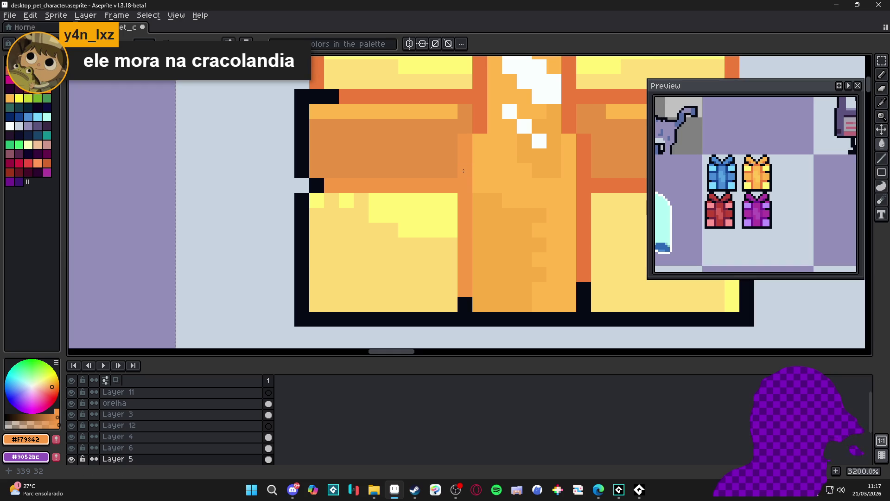
Bucket-fill the ribbon column with darker orange and sample the outline colour #ed7b39.
key(g)
click(469, 151)
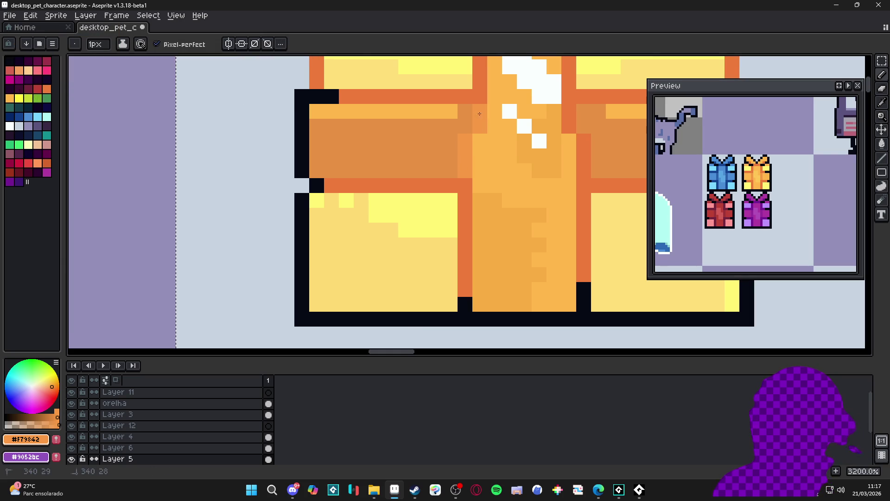
scroll(457, 144, down, 2)
scroll(458, 144, down, 4)
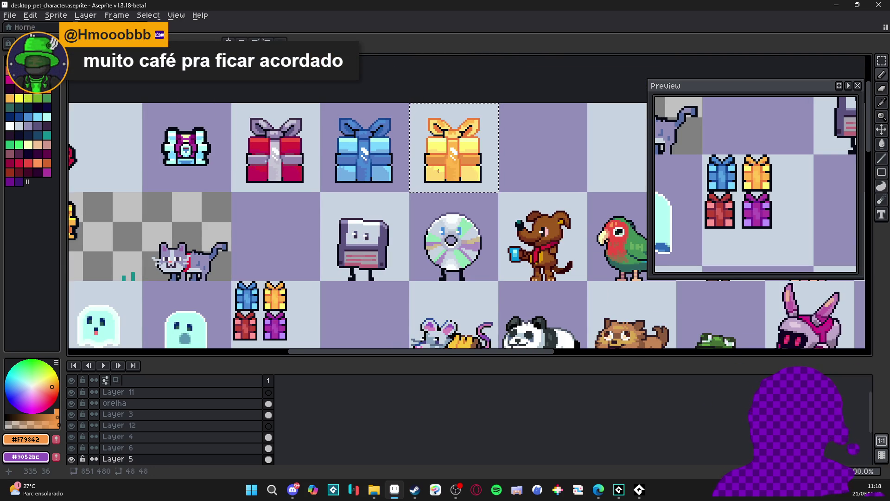
scroll(459, 182, down, 1)
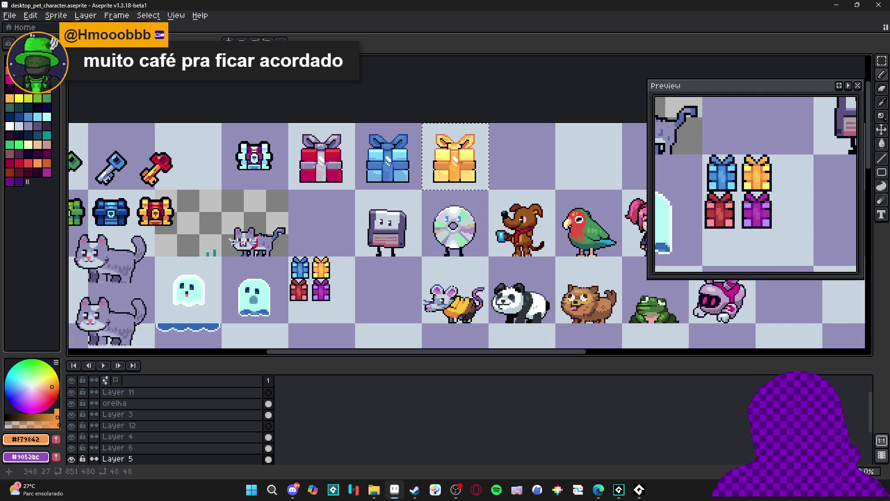
scroll(461, 162, up, 4)
scroll(453, 197, down, 1)
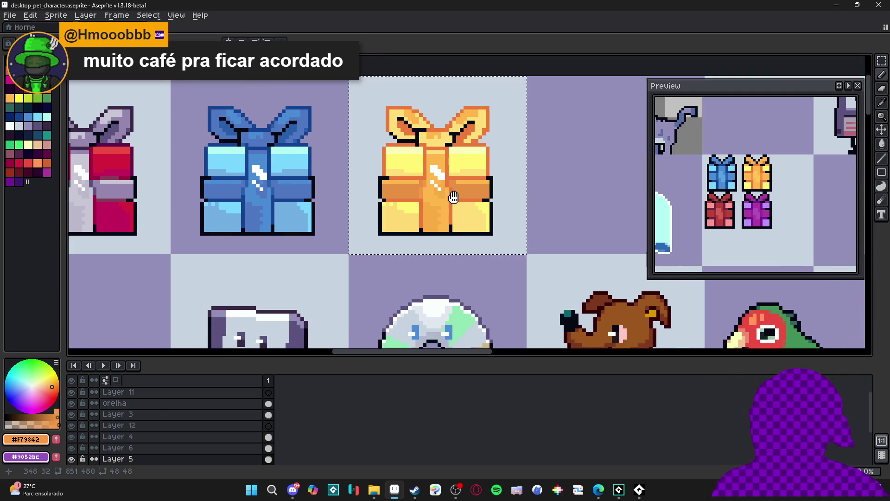
scroll(458, 226, up, 1)
alt+click(452, 233)
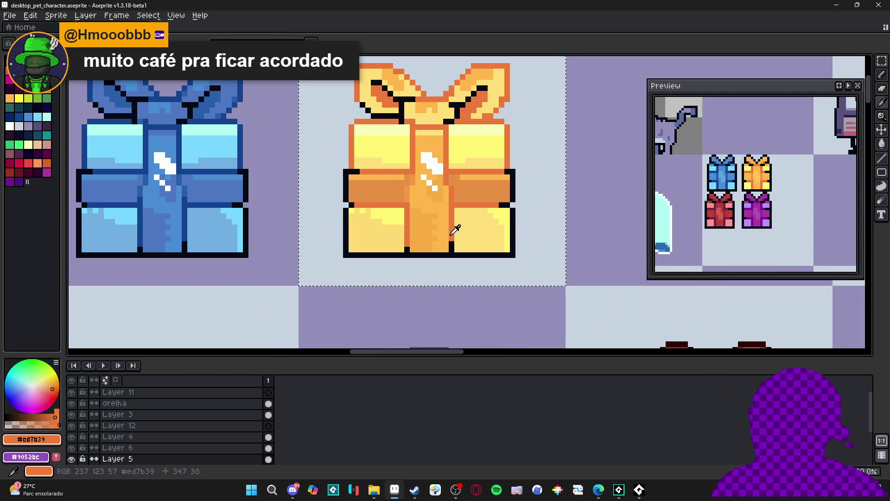
Edge the yellow gift's ribbon shadow and outline with red fills and pixels.
click(18, 163)
key(g)
click(452, 218)
click(458, 167)
click(442, 172)
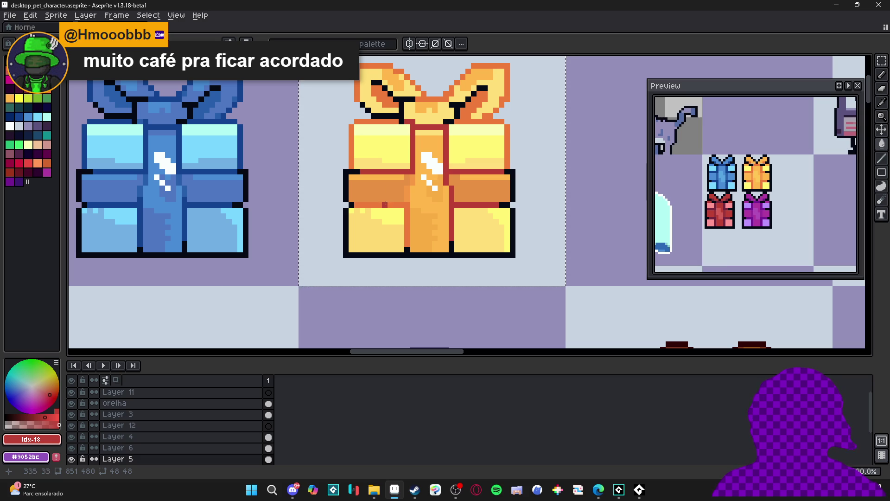
click(409, 216)
key(b)
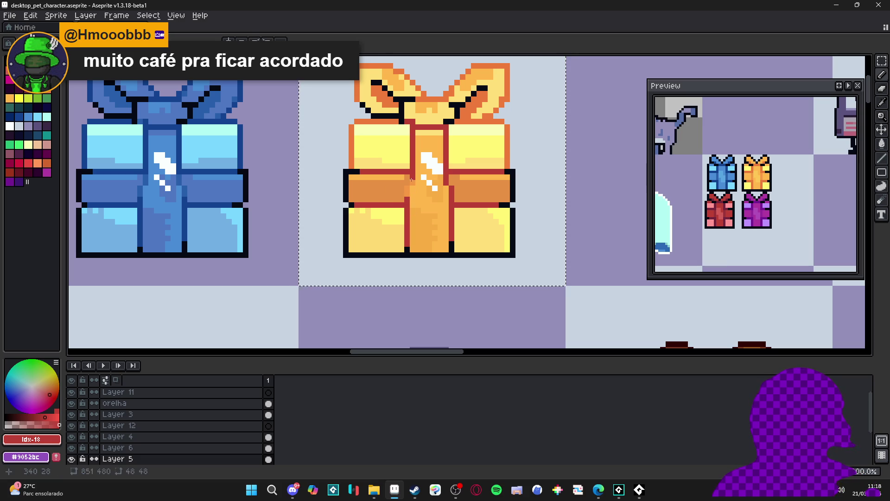
click(406, 191)
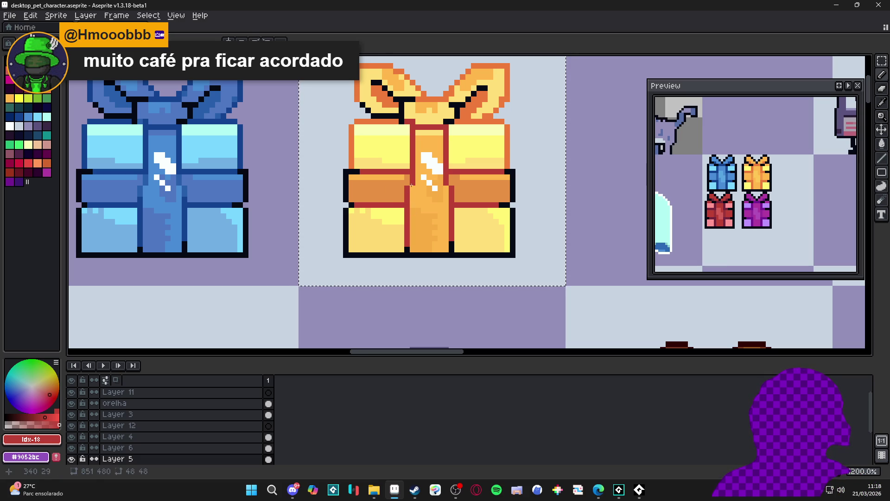
alt+click(380, 190)
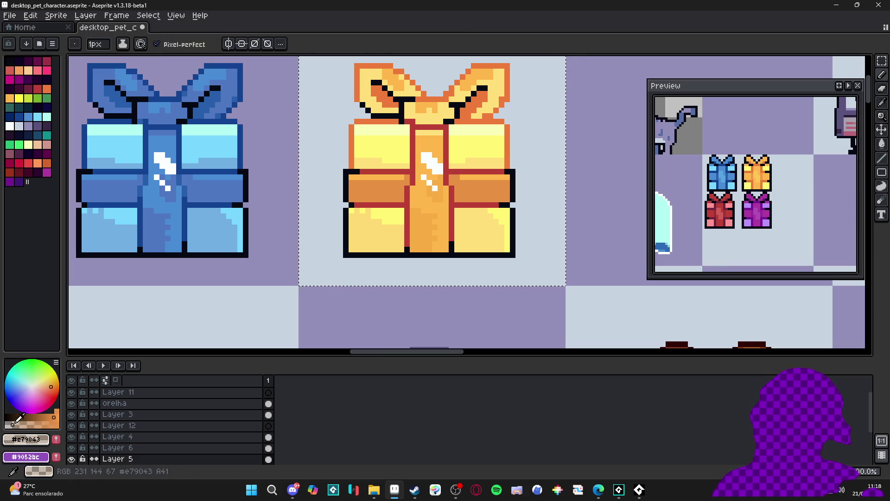
scroll(326, 207, up, 1)
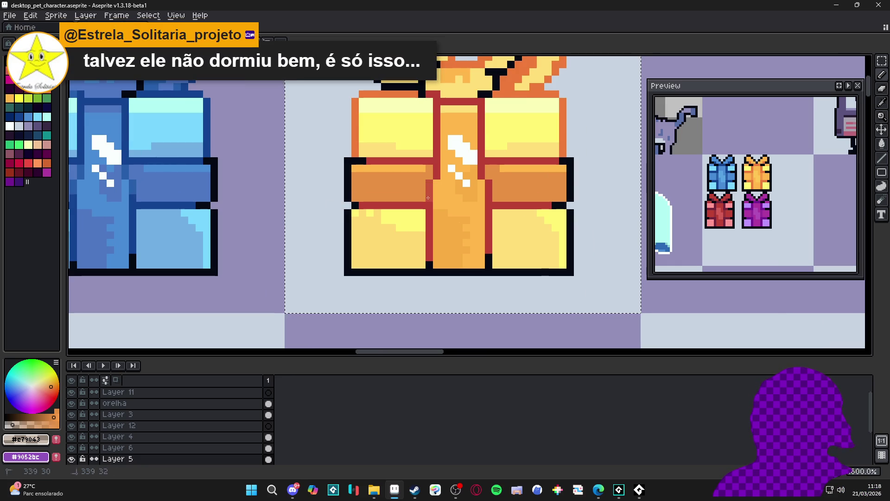
alt+click(436, 179)
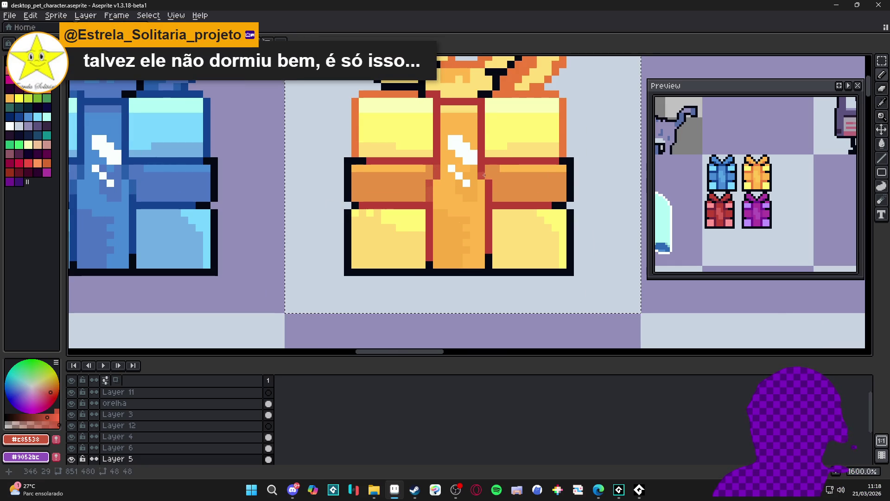
Fill a bow patch with the gift's pale yellow, then pick up the band's orange #FFb84a.
scroll(489, 182, down, 3)
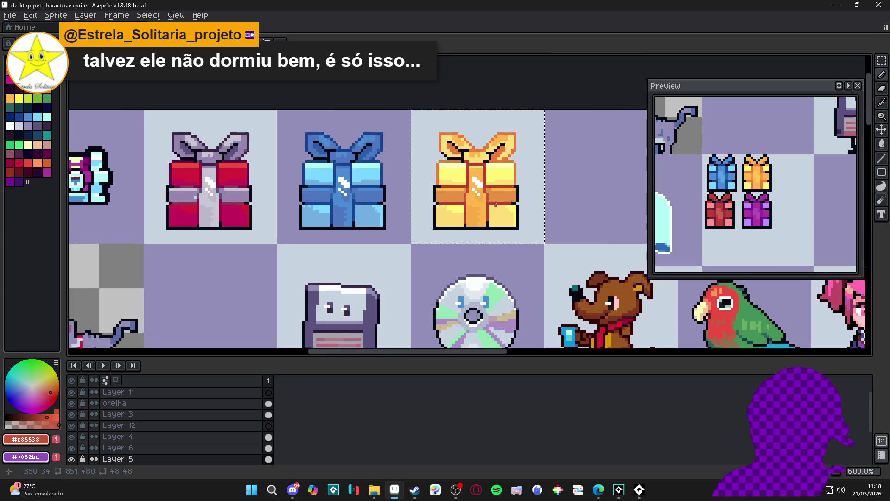
drag(462, 199, 448, 185)
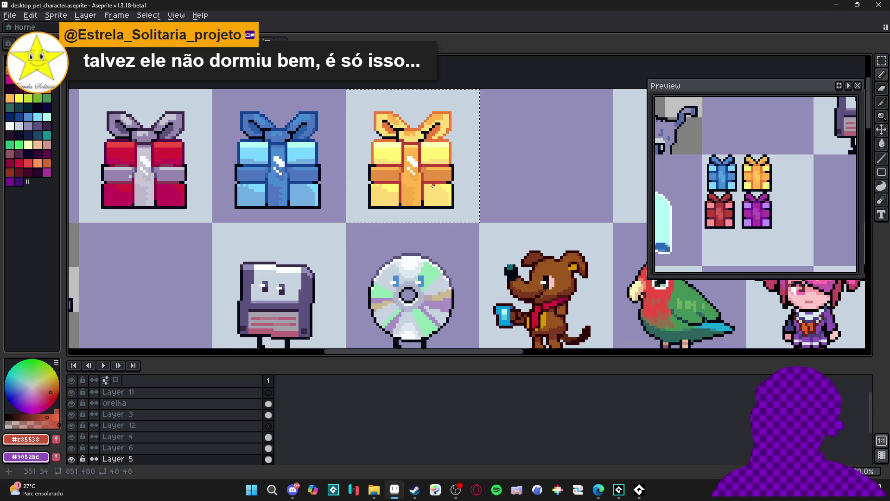
scroll(432, 185, down, 2)
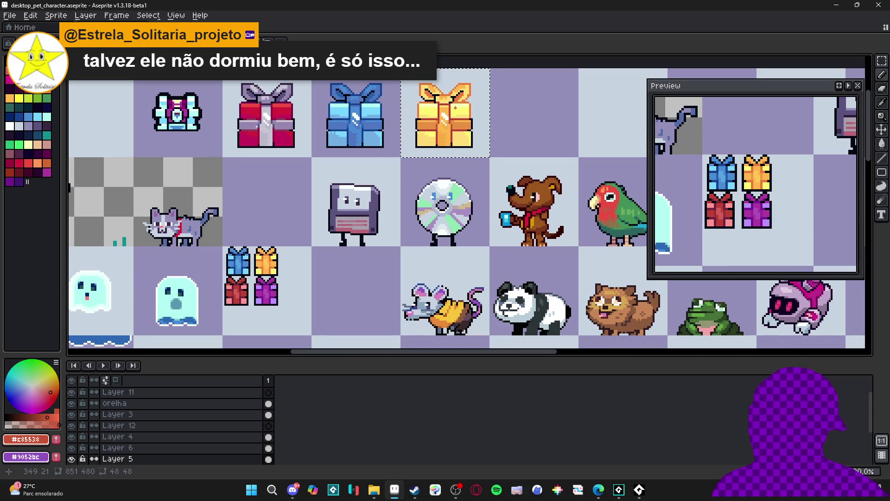
scroll(453, 103, up, 2)
scroll(441, 103, down, 2)
scroll(431, 103, up, 1)
scroll(440, 99, up, 5)
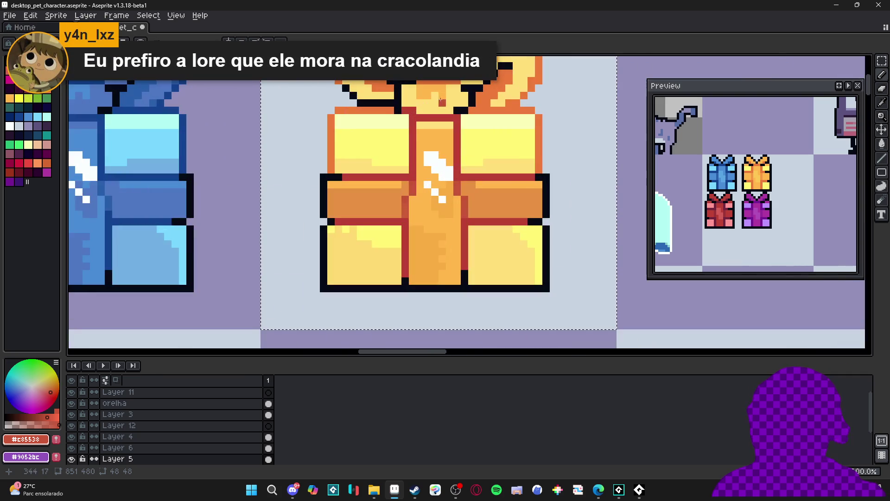
alt+click(414, 105)
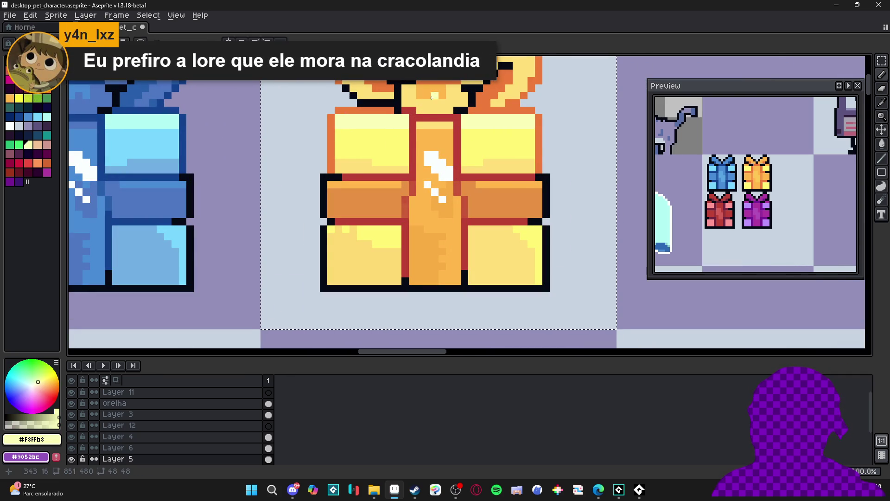
key(g)
scroll(464, 102, up, 2)
click(481, 104)
scroll(384, 117, down, 5)
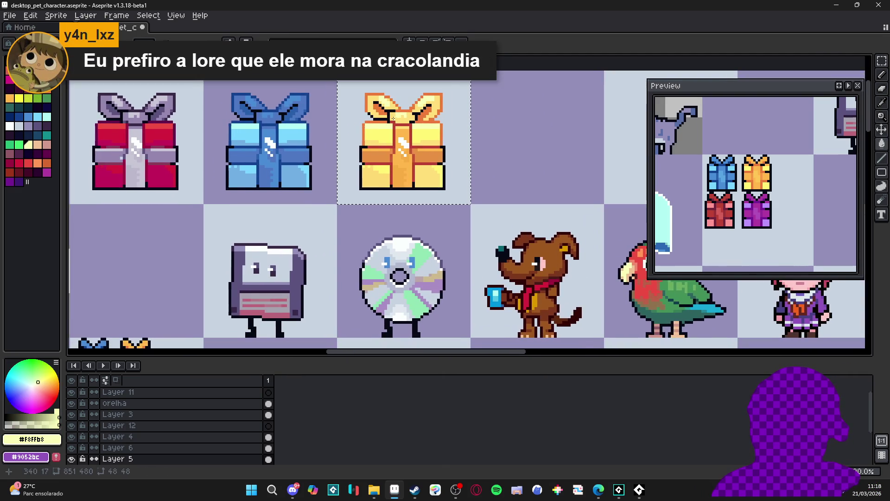
scroll(396, 165, up, 3)
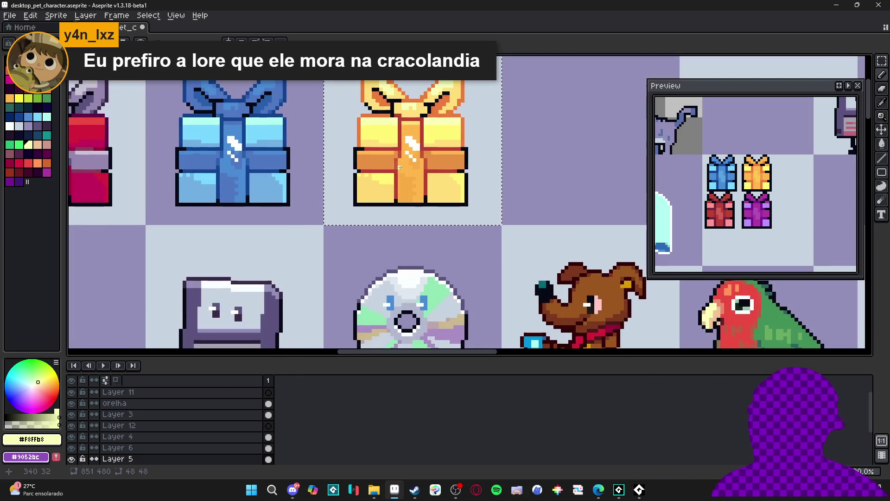
alt+click(381, 159)
scroll(381, 160, down, 3)
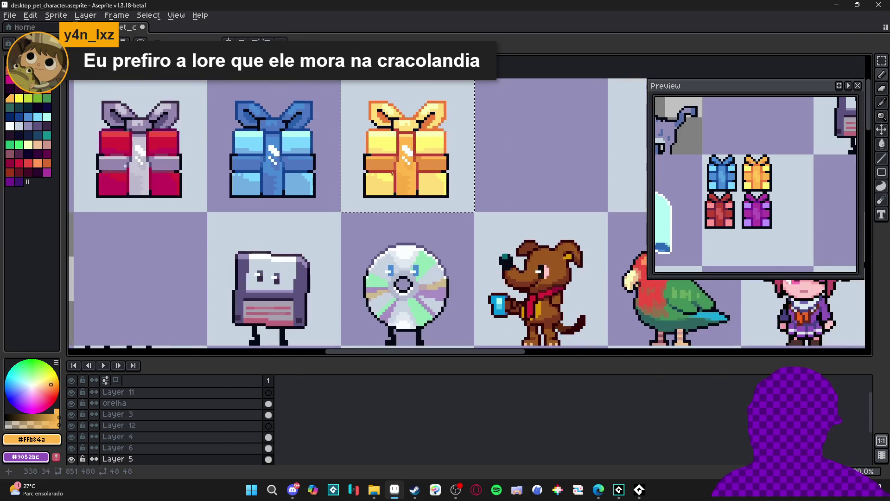
scroll(468, 185, down, 3)
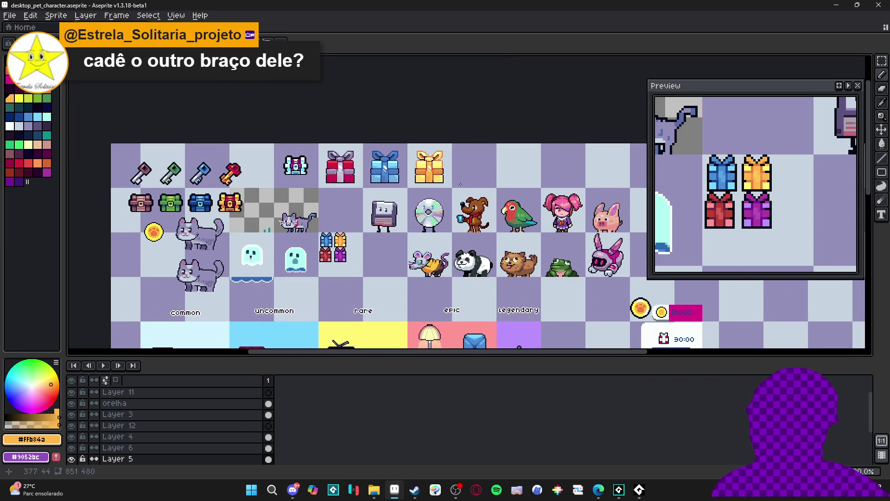
Copy the blue gift's cell one cell to the right and drop the selection.
scroll(461, 185, up, 1)
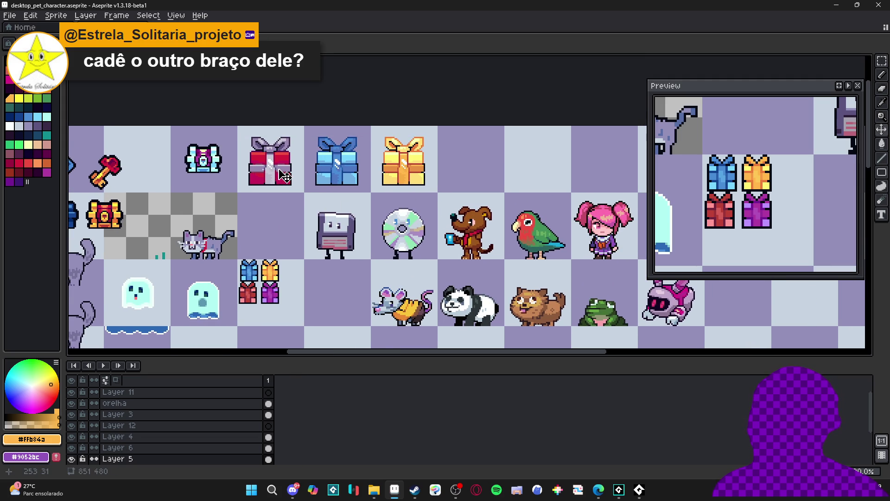
scroll(284, 175, down, 1)
key(m)
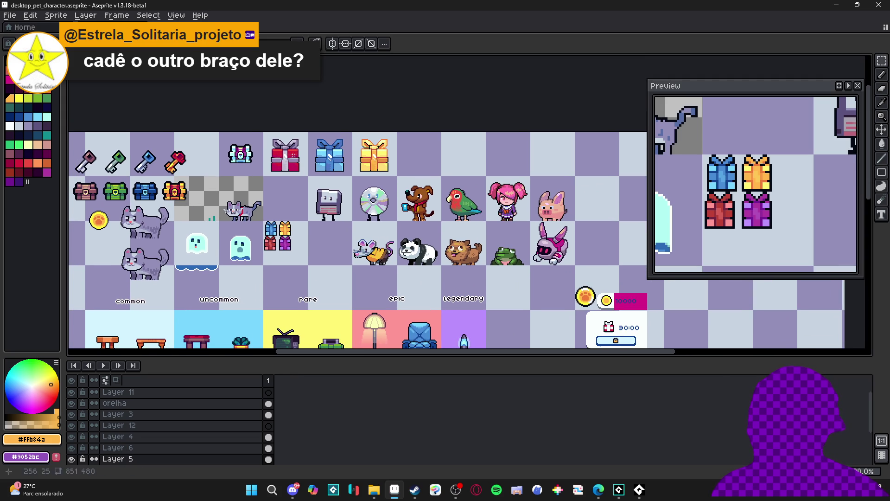
scroll(314, 149, up, 1)
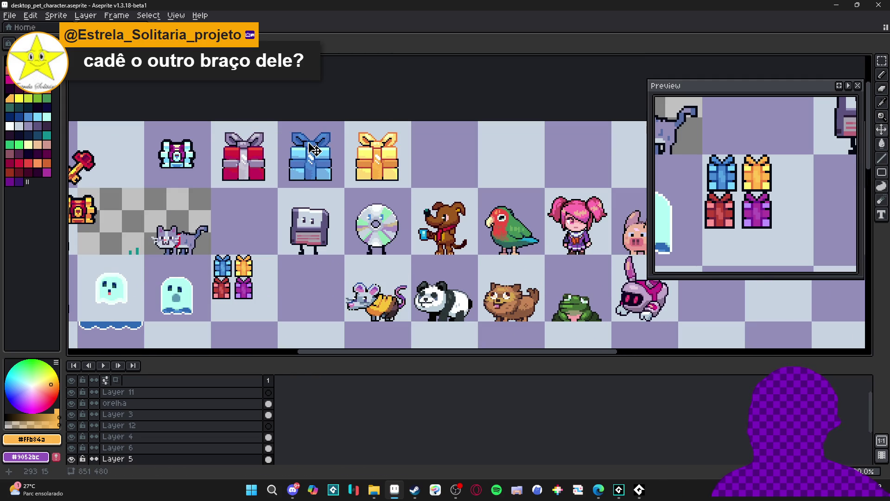
scroll(327, 167, up, 1)
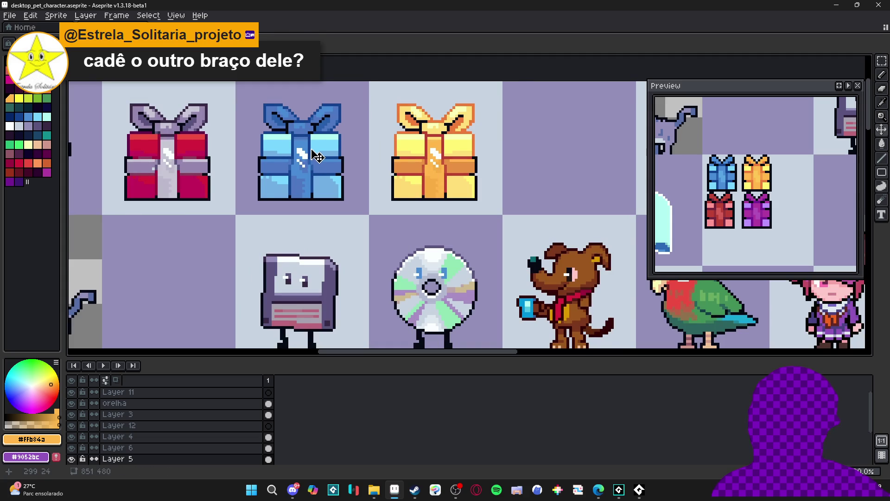
scroll(299, 115, down, 1)
mouse_move(257, 95)
mouse_down()
mouse_move(320, 158)
mouse_move(366, 185)
mouse_move(376, 153)
mouse_up()
drag(301, 142, 524, 143)
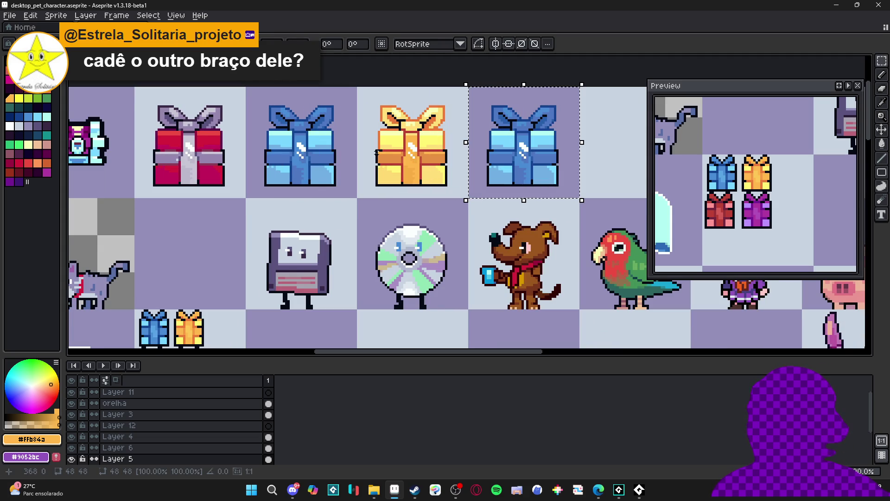
scroll(455, 166, down, 2)
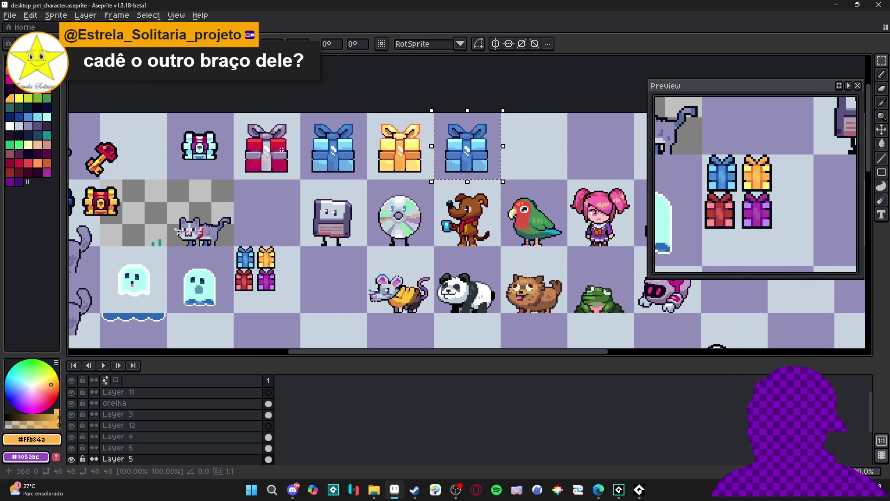
scroll(281, 150, down, 1)
drag(280, 149, 331, 154)
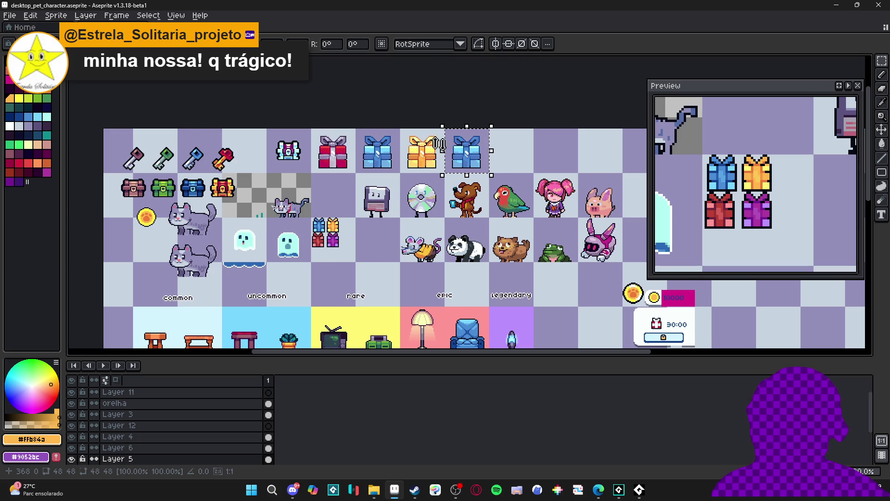
scroll(440, 144, up, 1)
key(ctrl+d)
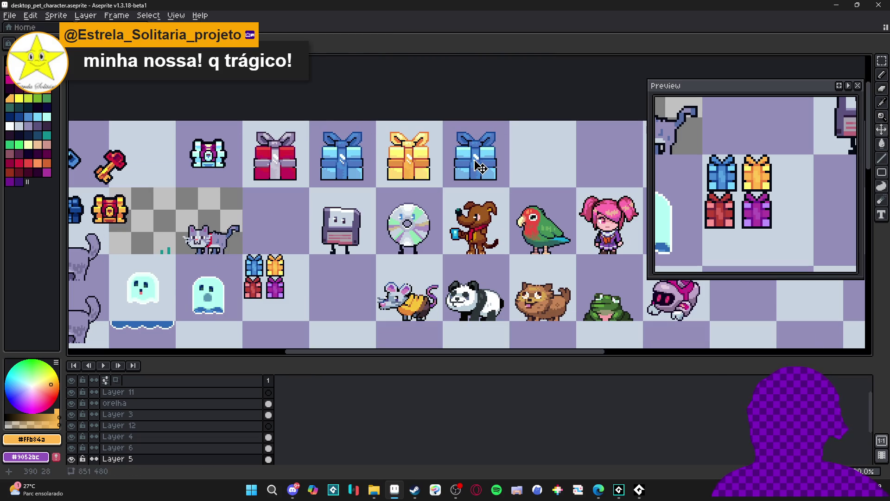
Move the blue gift copy further right and nudge the red gift into the empty cell.
key(m)
mouse_move(453, 133)
mouse_down()
mouse_move(488, 165)
mouse_move(494, 195)
mouse_move(496, 179)
mouse_up()
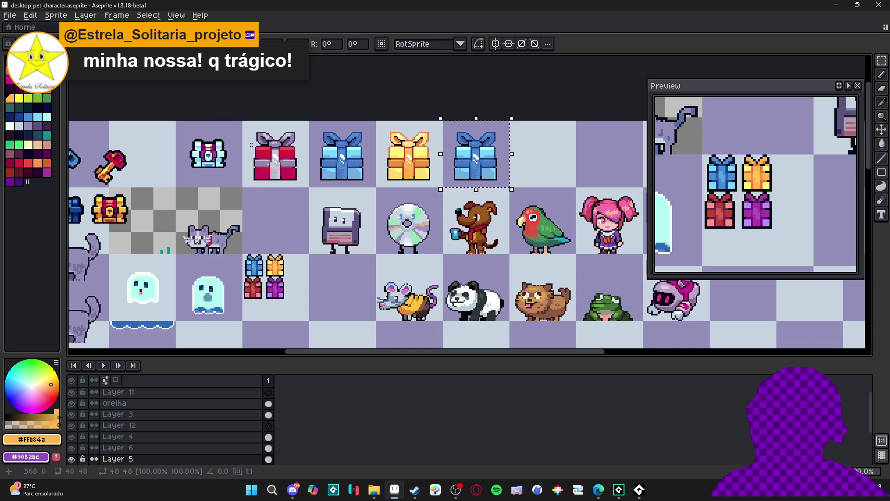
drag(464, 155, 531, 155)
click(302, 144)
mouse_move(251, 128)
mouse_down()
mouse_move(306, 181)
mouse_move(302, 173)
mouse_up()
key(shift+Right)
key(shift+Right)
key(shift+Right)
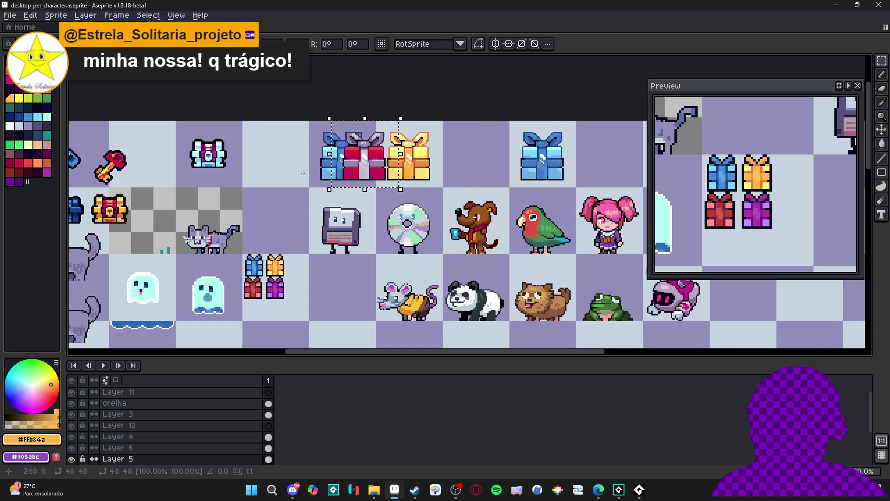
click(302, 172)
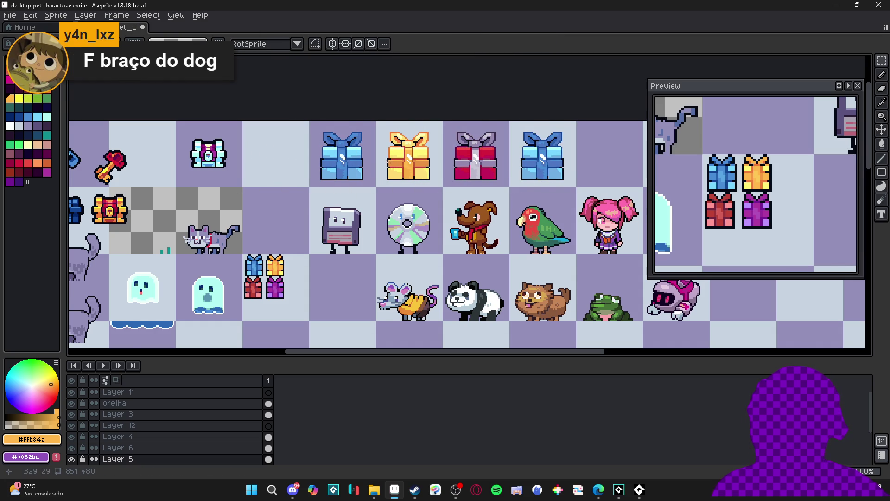
Place a red gift copy back in its original cell, then select that copy's cell.
scroll(389, 162, right, 2)
scroll(424, 161, down, 1)
scroll(424, 161, up, 3)
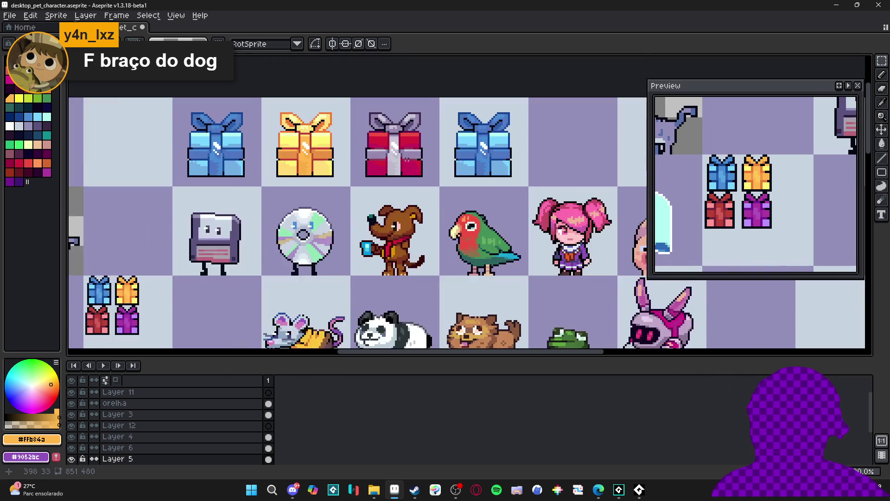
mouse_move(344, 86)
mouse_down()
mouse_move(430, 169)
mouse_move(410, 186)
mouse_up()
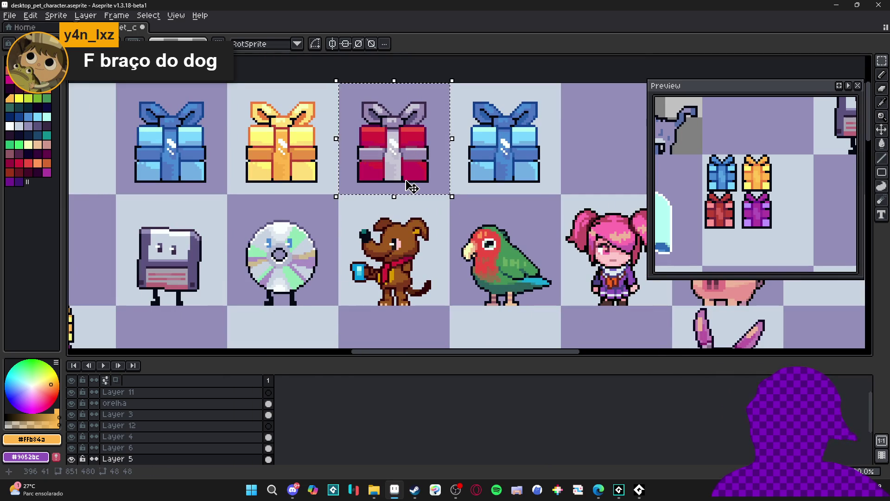
scroll(410, 187, down, 3)
drag(510, 200, 376, 200)
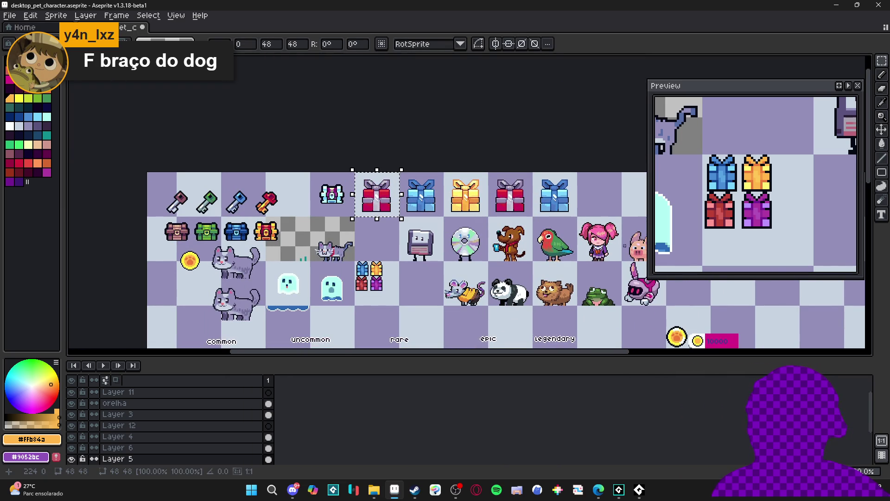
key(Return)
scroll(502, 209, up, 3)
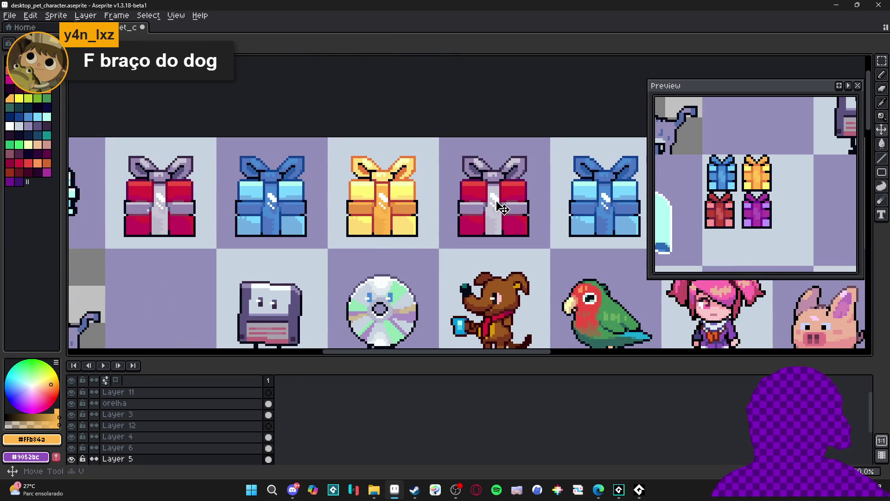
key(ctrl+a)
drag(490, 199, 468, 189)
drag(427, 135, 526, 234)
scroll(485, 213, up, 5)
Try crimson Paint Bucket fills on the ribbon parts, undoing the misplaced fills.
alt+click(399, 232)
key(g)
click(454, 226)
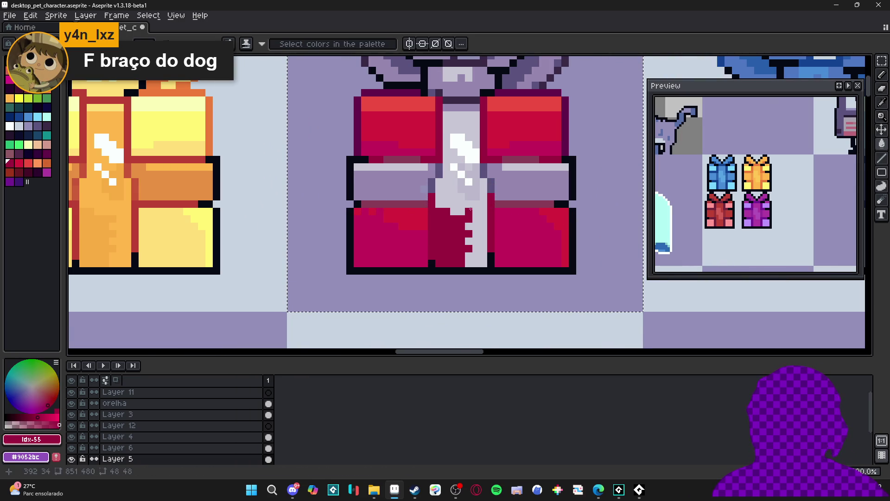
key(ctrl+z)
click(465, 191)
scroll(463, 193, down, 2)
scroll(465, 191, up, 1)
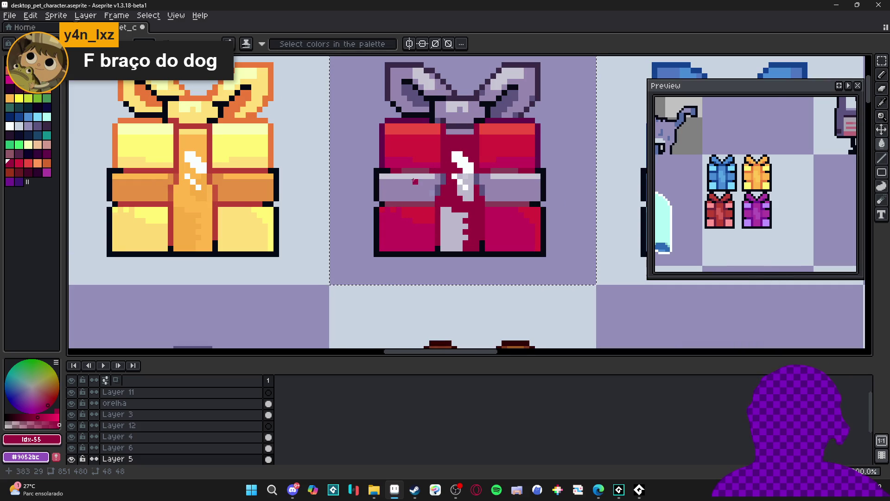
scroll(469, 199, down, 2)
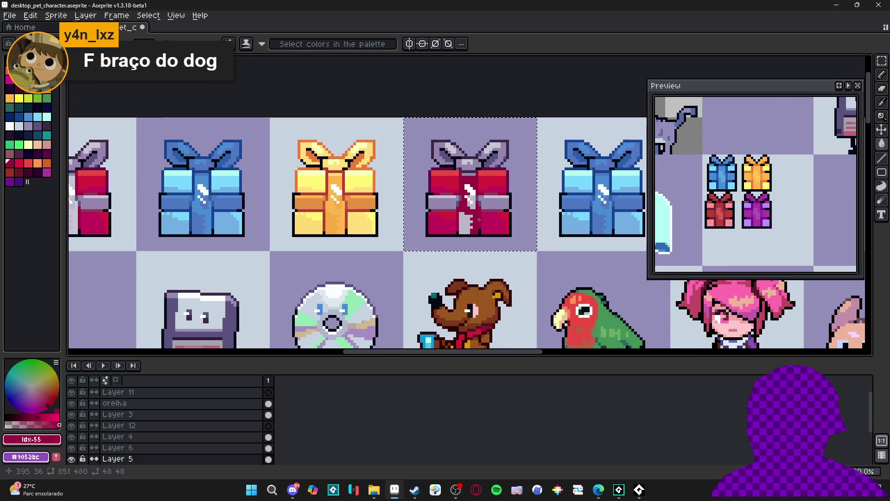
scroll(450, 147, up, 2)
key(ctrl+z)
key(g)
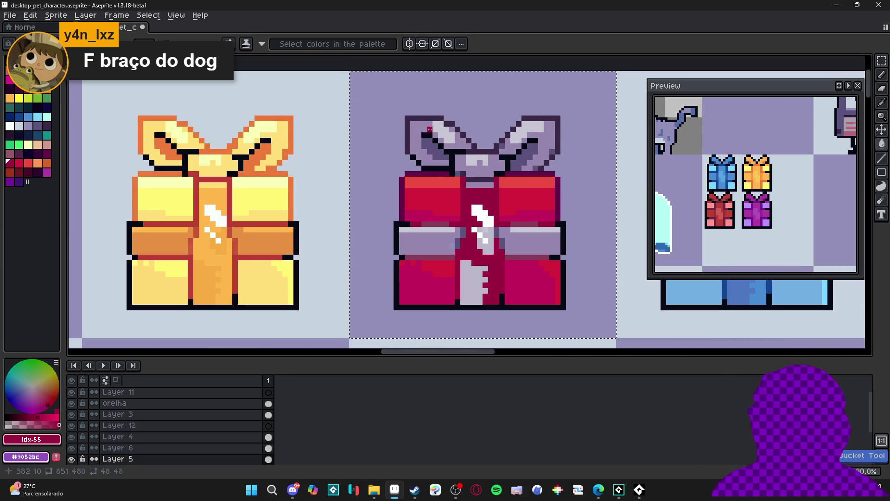
Darken the highlights inside both bow loops with a dark purple Pencil.
alt+click(458, 182)
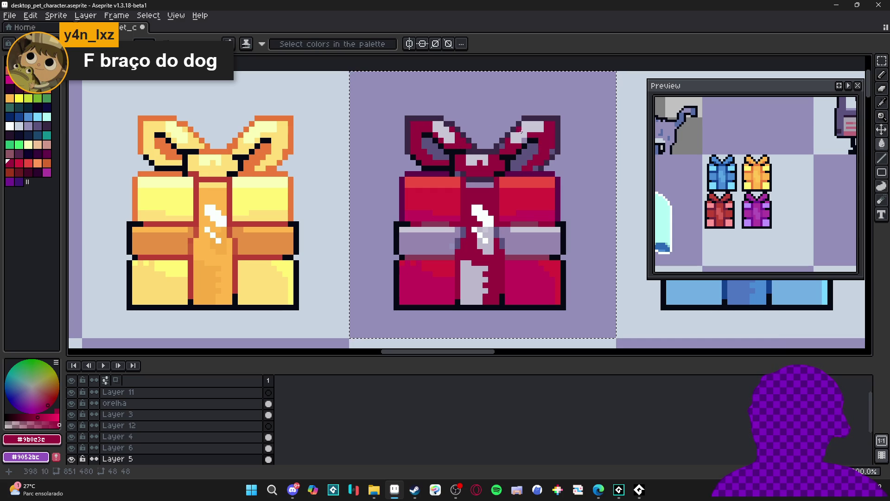
key(b)
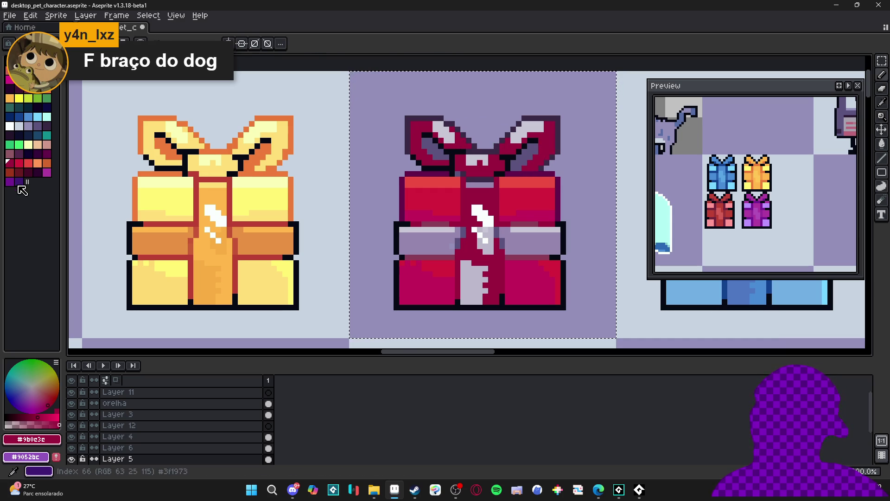
click(46, 153)
drag(424, 139, 444, 160)
drag(534, 139, 520, 160)
scroll(484, 173, down, 1)
scroll(484, 172, up, 1)
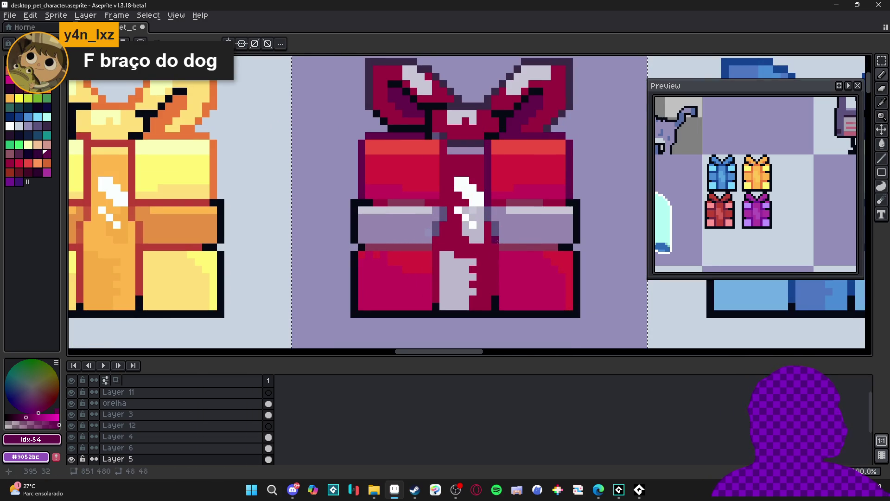
Draw dark shading lines down the gift's lower centre and along the ribbon's left side.
shift+click(492, 306)
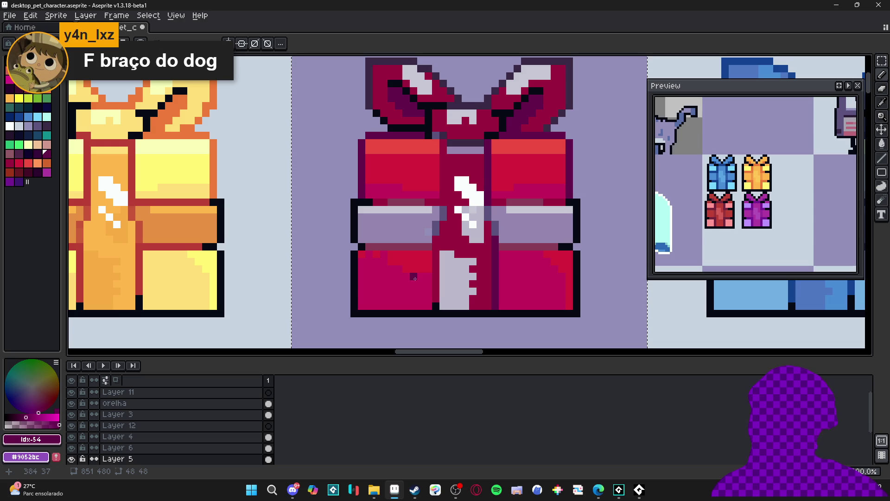
click(440, 305)
shift+click(435, 241)
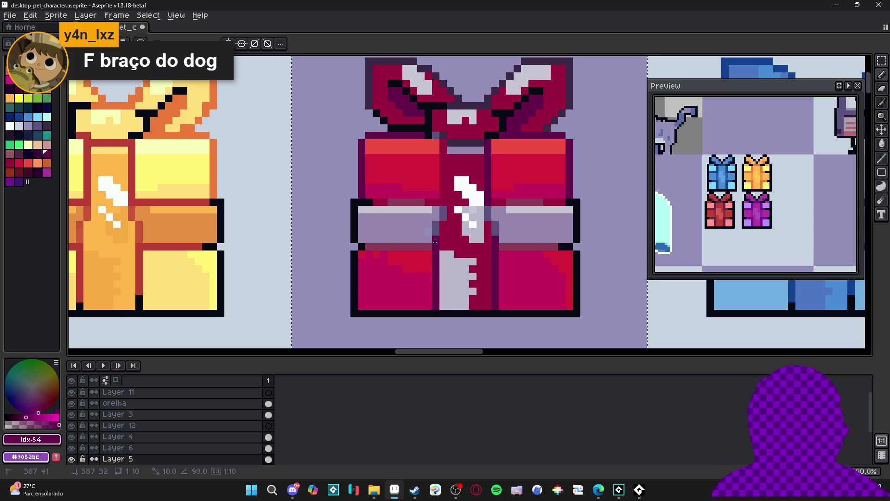
mouse_move(443, 205)
mouse_down()
mouse_move(444, 137)
mouse_move(482, 142)
mouse_up()
scroll(481, 159, down, 2)
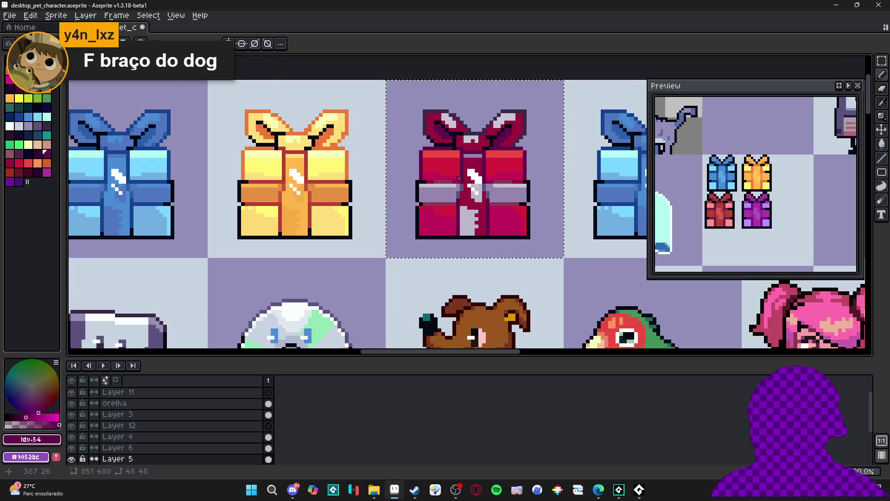
scroll(457, 183, up, 1)
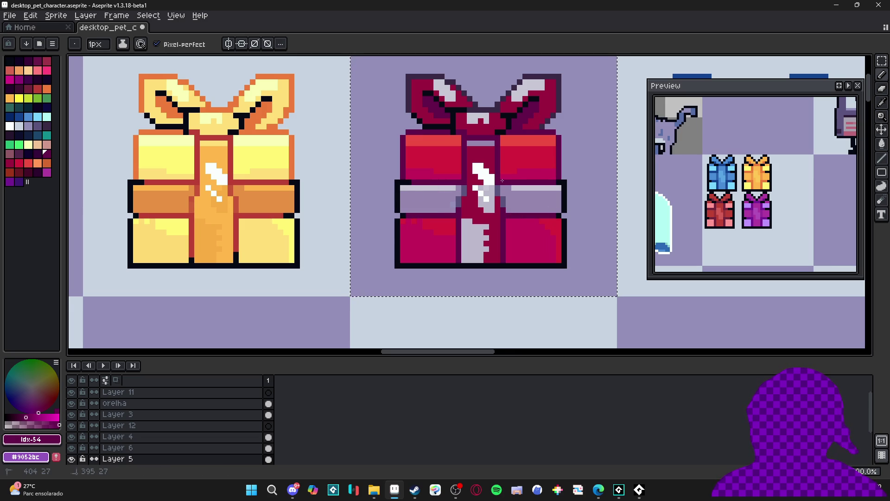
scroll(513, 183, up, 1)
scroll(515, 210, down, 3)
scroll(515, 210, up, 2)
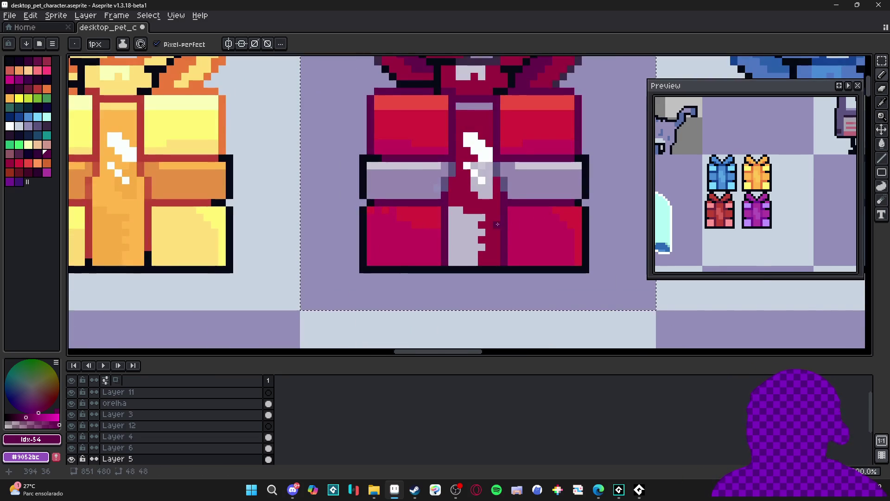
Fill the left and right band with a slightly darker shade of the gift's red.
alt+click(478, 211)
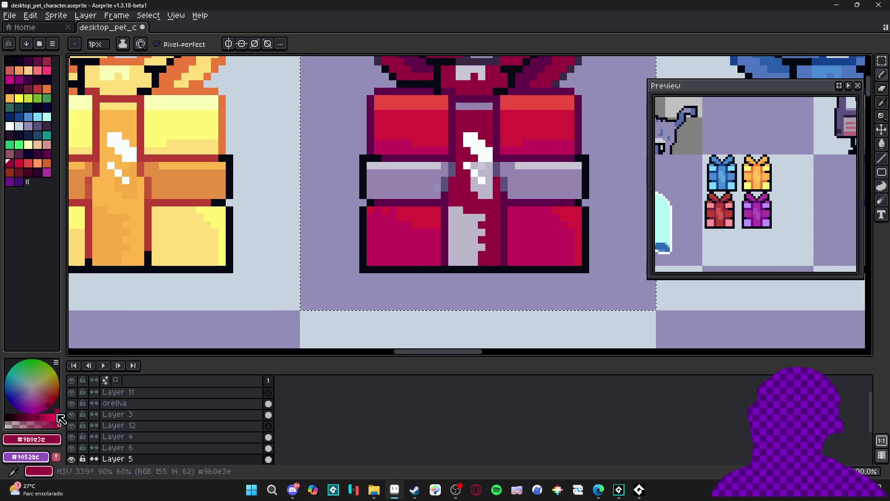
click(34, 417)
key(g)
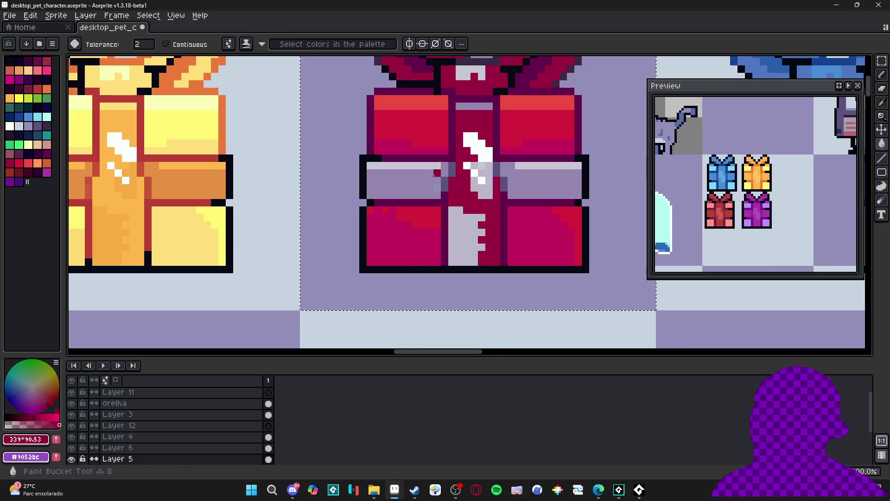
click(404, 181)
click(547, 181)
scroll(434, 186, up, 1)
Paint the top row of both bands bright red, repainting a stray pixel dark red.
key(b)
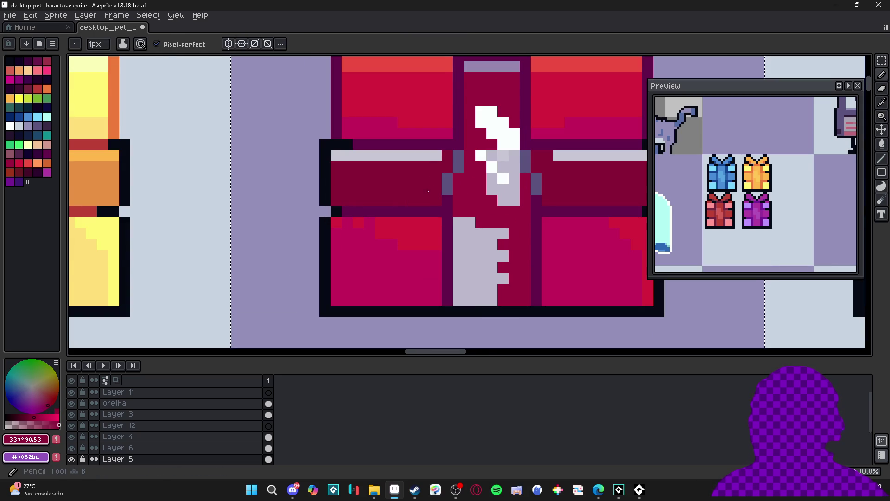
scroll(426, 187, down, 1)
scroll(425, 187, up, 1)
alt+click(433, 109)
click(424, 170)
drag(427, 170, 330, 170)
scroll(428, 217, down, 1)
scroll(428, 216, up, 1)
alt+click(428, 216)
click(430, 211)
alt+click(399, 188)
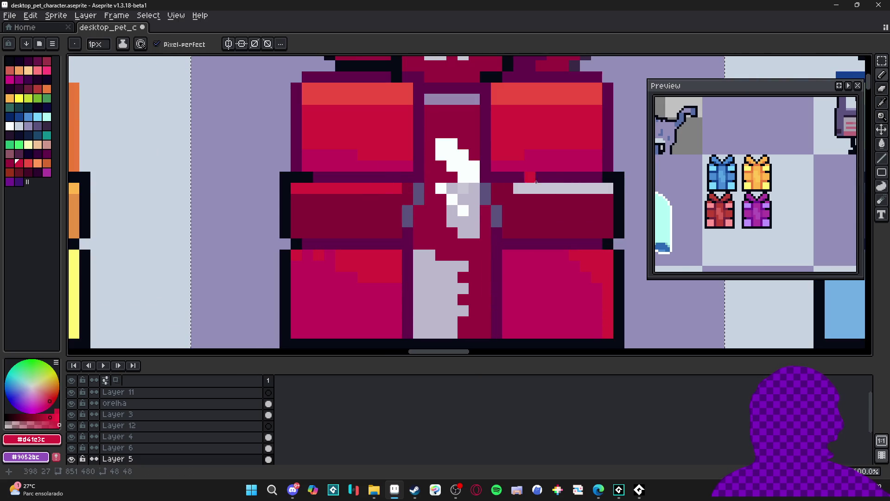
drag(519, 188, 605, 187)
Fill the grey lower and upper ribbon dark red and darken a leftover grey pixel.
scroll(483, 223, down, 3)
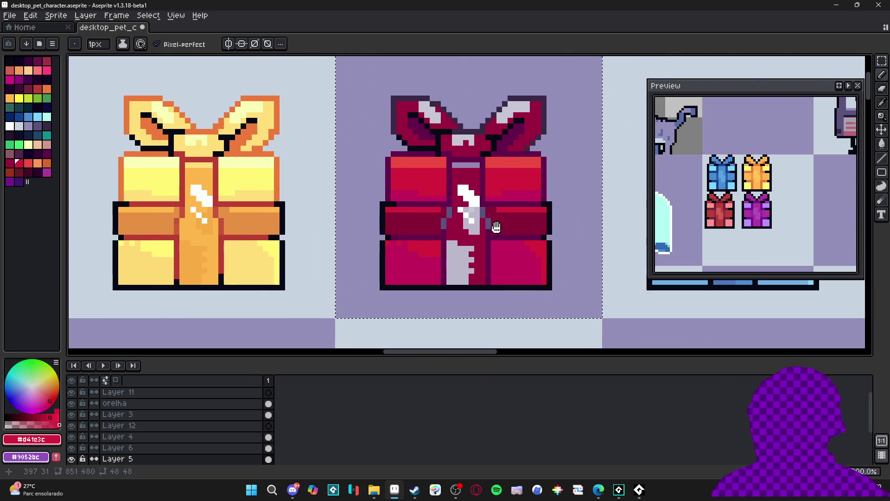
scroll(814, 179, down, 2)
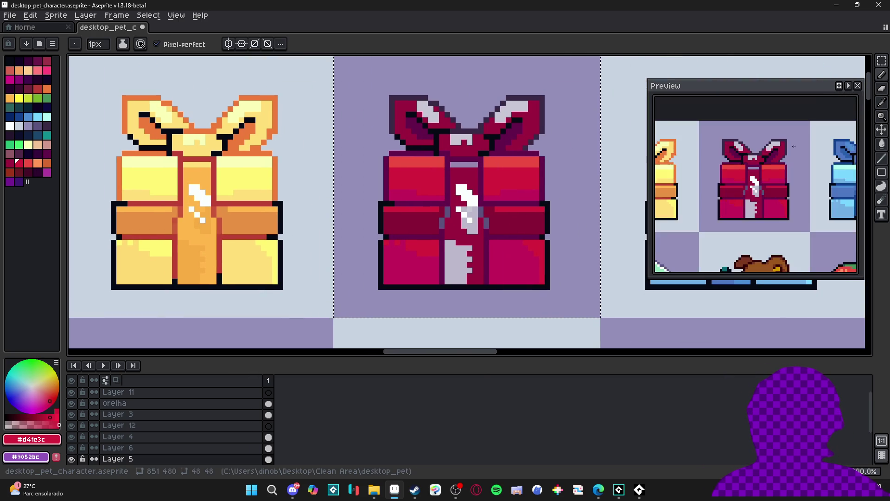
scroll(461, 222, up, 1)
scroll(461, 221, up, 1)
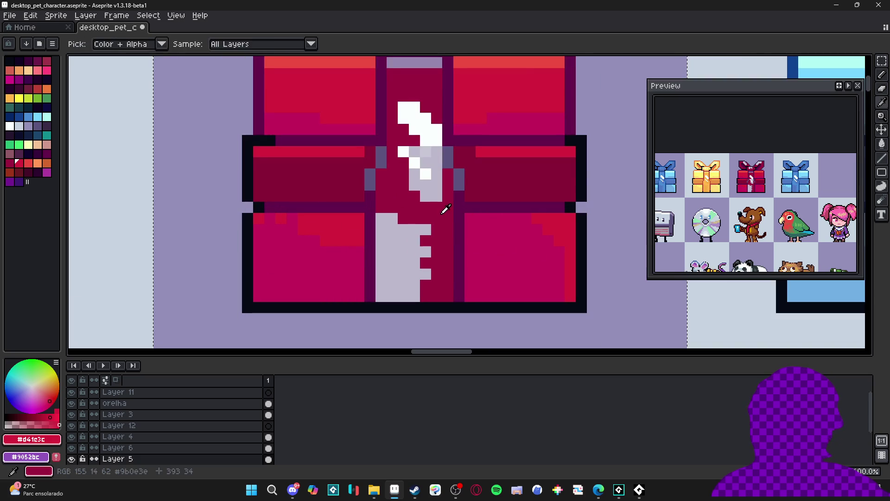
alt+click(441, 207)
click(37, 415)
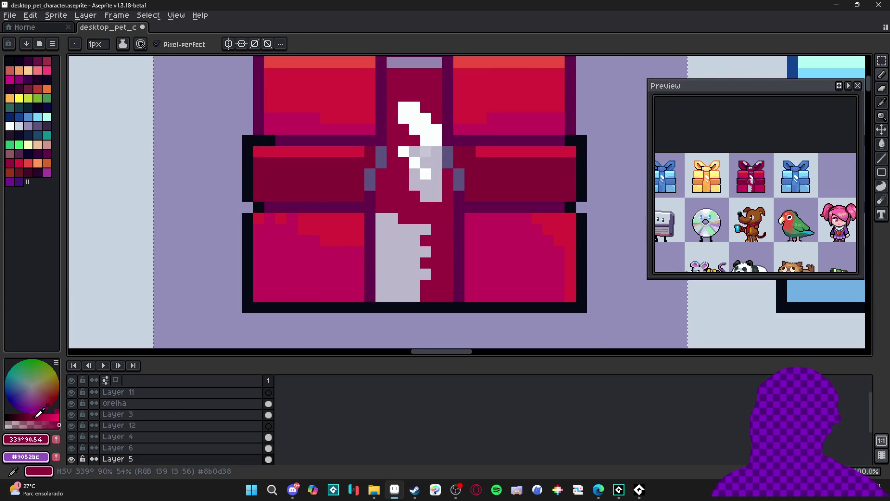
key(g)
click(389, 219)
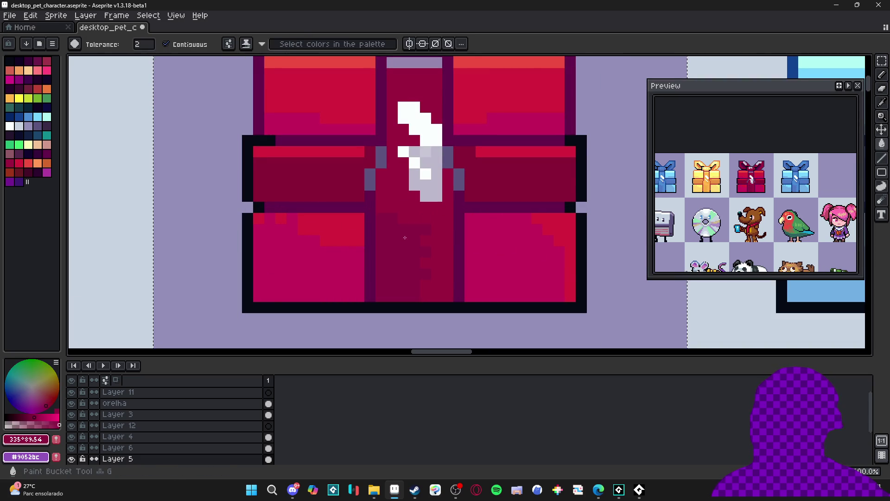
click(426, 149)
key(b)
click(415, 151)
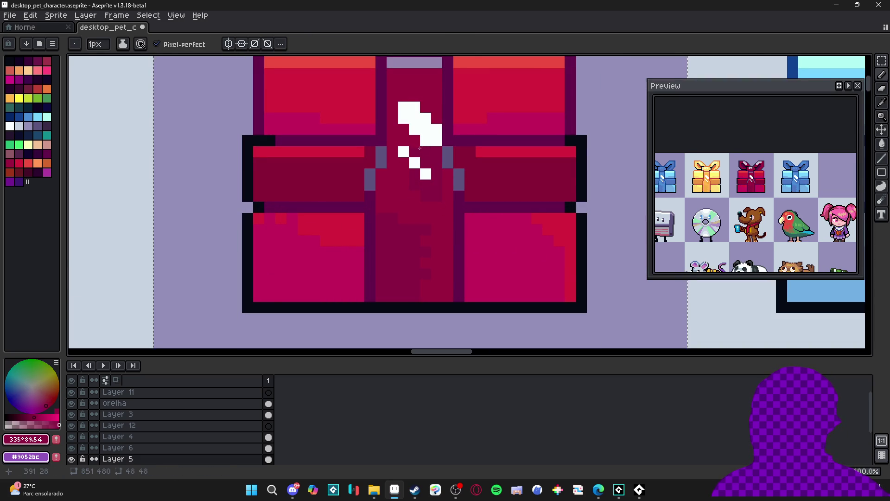
scroll(441, 209, down, 1)
scroll(441, 209, up, 1)
Fill the ribbon's white highlight pixels bright red, then undo those fills.
alt+click(441, 254)
key(g)
click(441, 254)
click(416, 300)
click(405, 289)
click(427, 312)
scroll(446, 306, down, 2)
scroll(446, 306, down, 2)
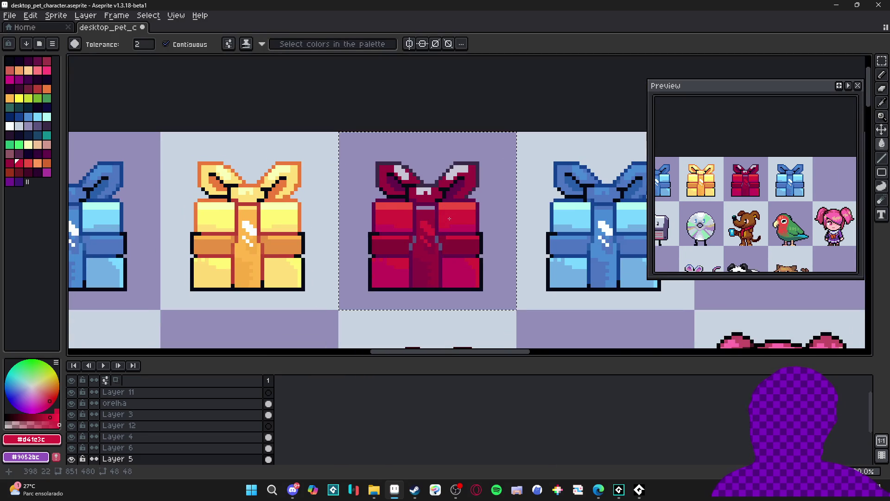
scroll(464, 260, up, 2)
key(v)
key(ctrl+z)
key(g)
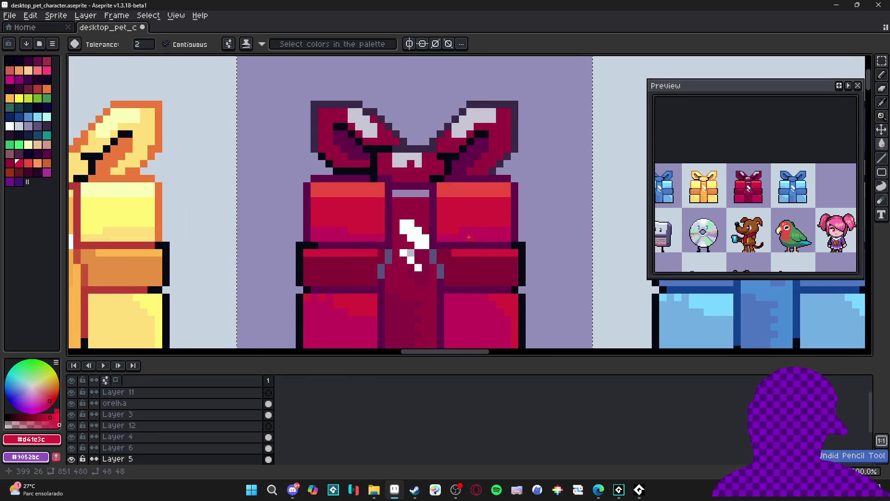
Recolour the white highlights in both bow loops and the bow's centre red.
scroll(469, 208, down, 1)
scroll(462, 176, up, 1)
click(461, 175)
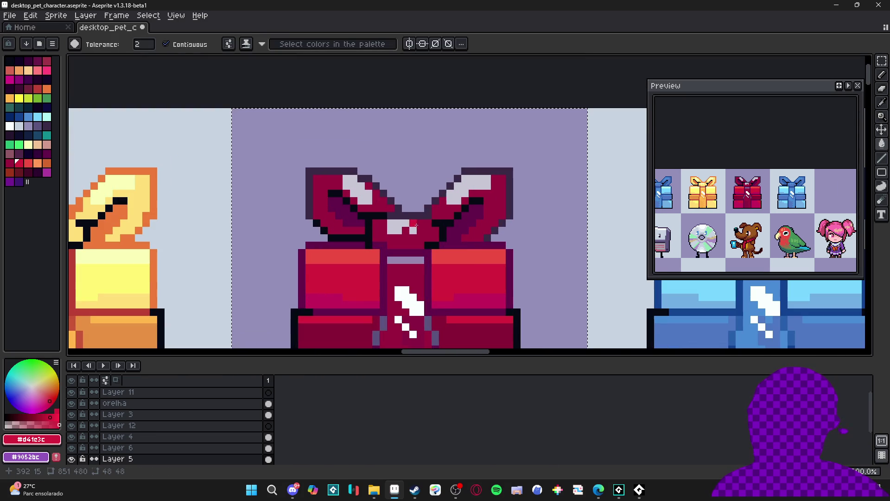
click(477, 180)
click(365, 200)
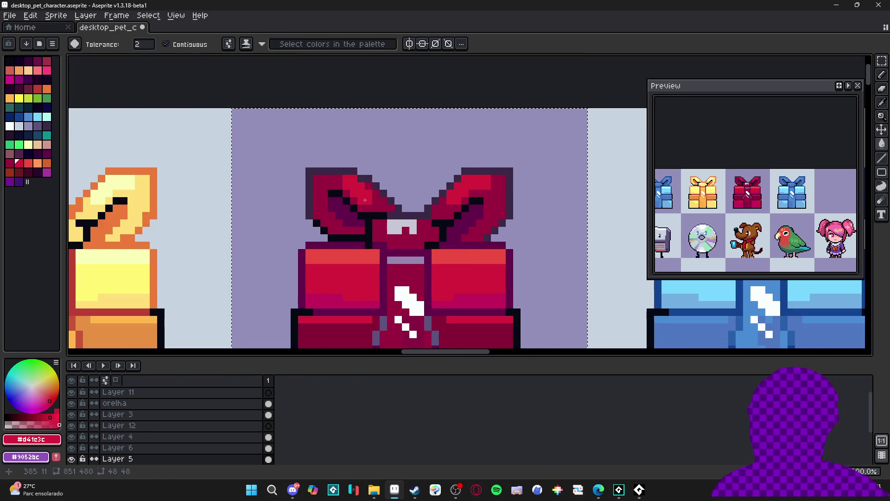
click(402, 228)
key(b)
scroll(418, 268, down, 1)
scroll(419, 268, up, 2)
Darken the light strip atop the ribbon and save desktop_pet_character.aseprite.
mouse_move(419, 269)
mouse_down()
mouse_move(403, 256)
mouse_move(369, 256)
mouse_up()
scroll(408, 232, down, 1)
scroll(416, 219, up, 1)
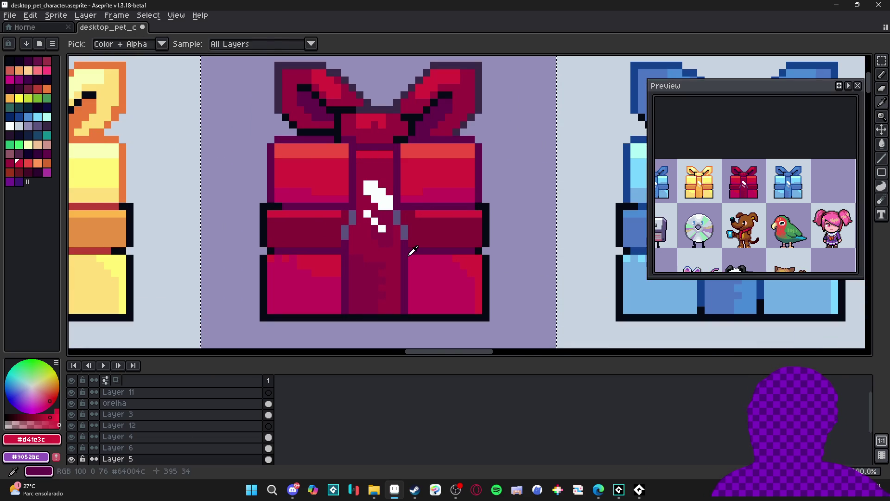
alt+click(402, 239)
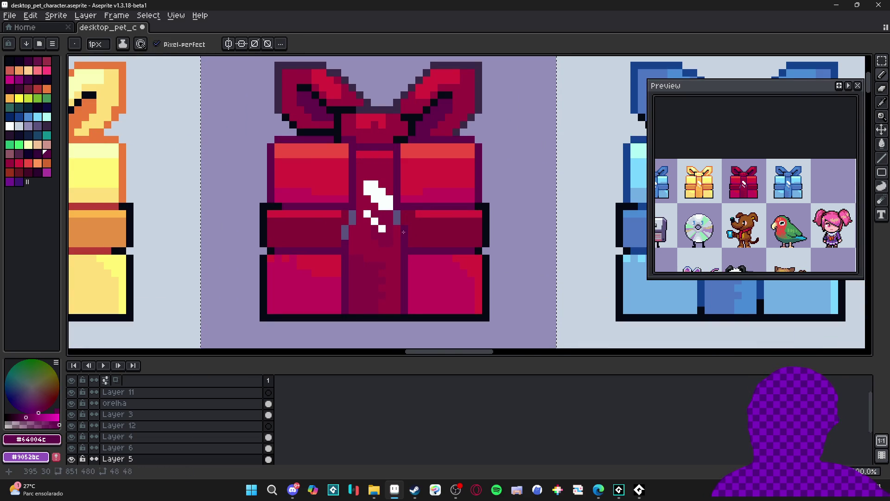
alt+click(339, 244)
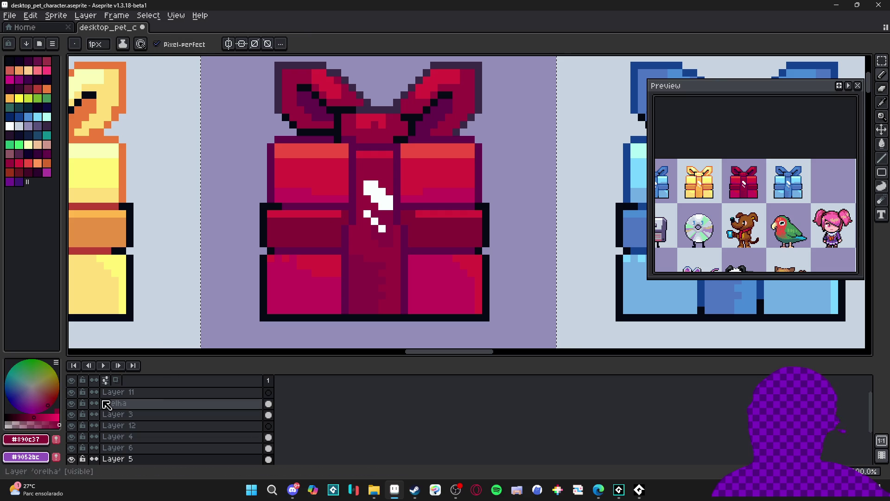
alt+click(343, 245)
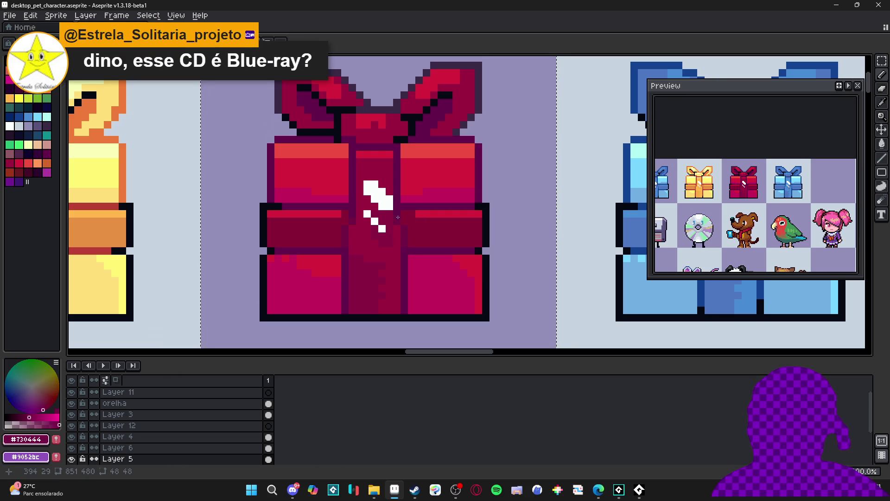
scroll(397, 217, down, 1)
key(ctrl+s)
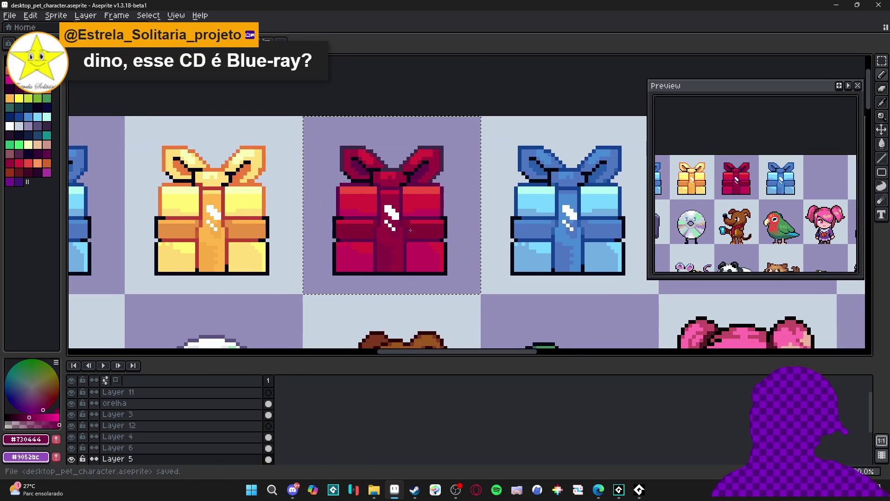
scroll(411, 232, down, 1)
scroll(412, 232, down, 1)
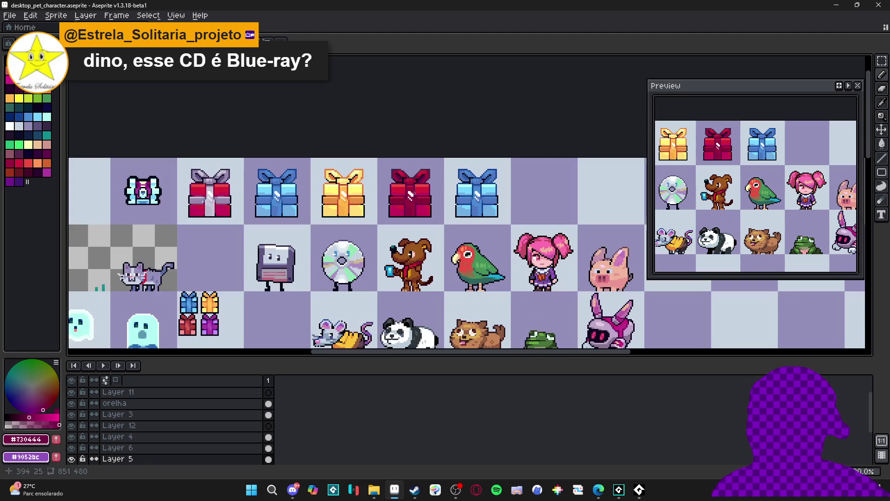
drag(397, 200, 405, 199)
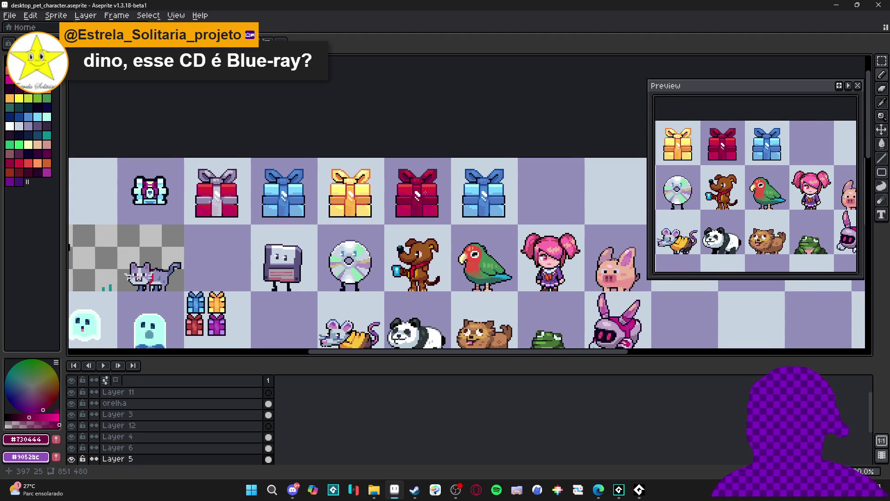
scroll(426, 206, up, 1)
scroll(390, 229, down, 1)
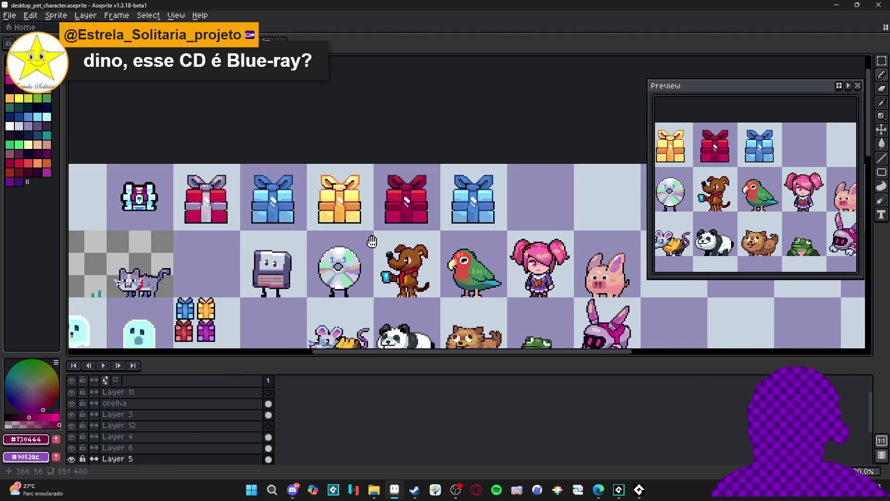
drag(369, 238, 406, 213)
drag(453, 183, 438, 169)
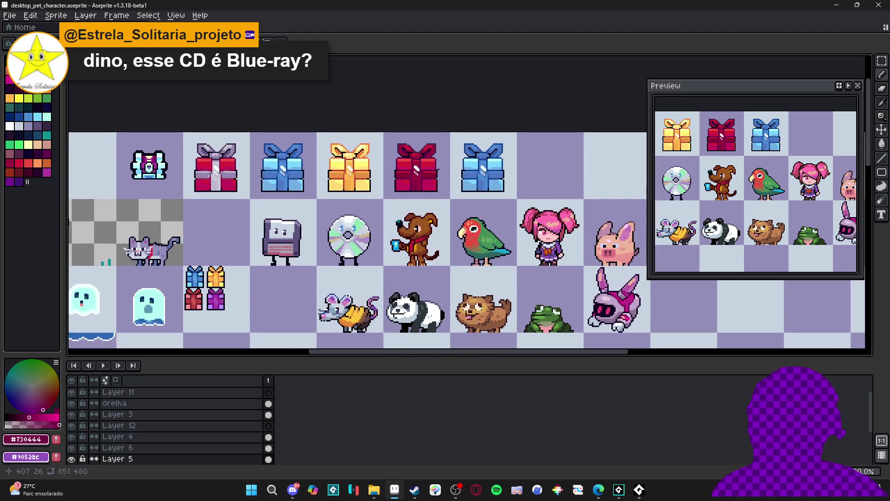
scroll(406, 141, up, 7)
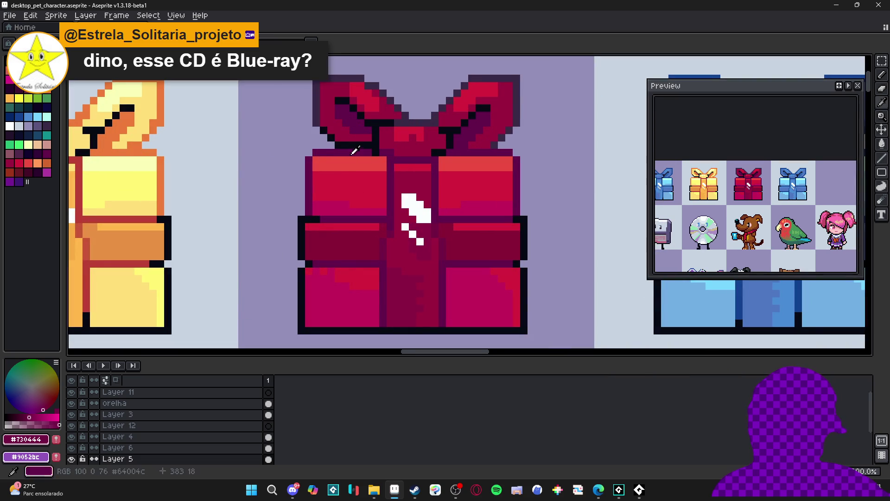
alt+click(357, 148)
key(m)
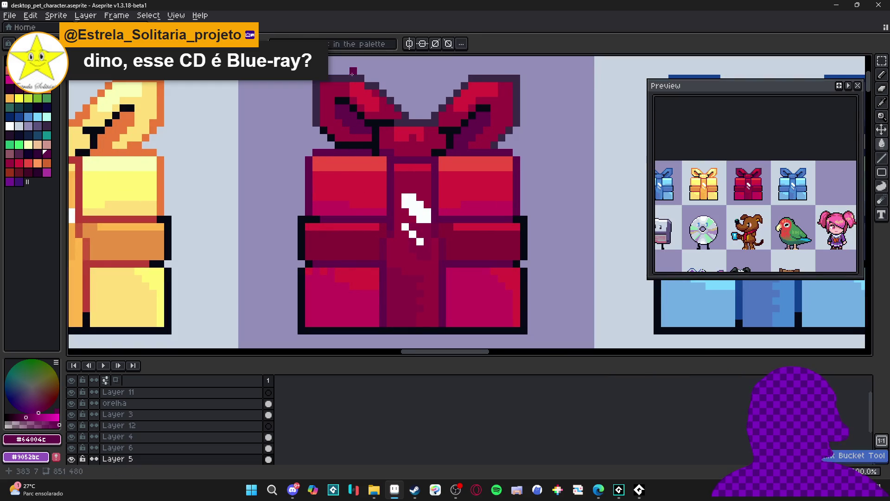
drag(348, 79, 314, 115)
drag(267, 76, 559, 185)
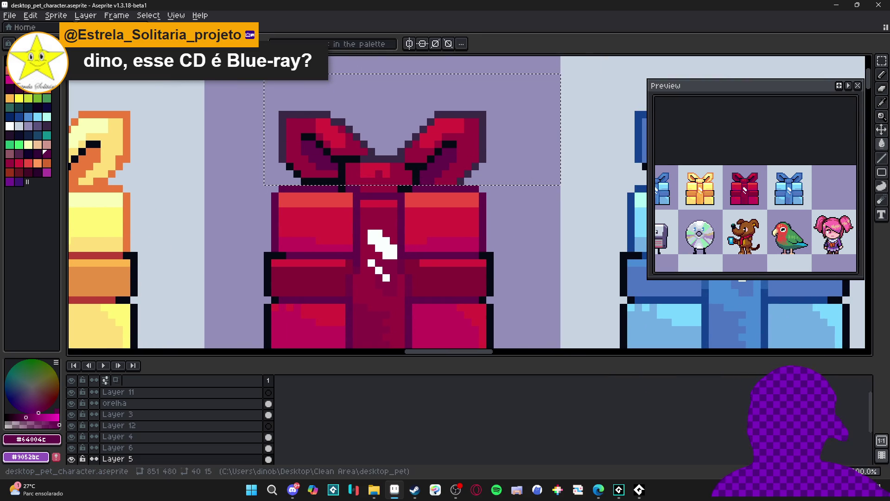
key(ctrl+d)
key(ctrl+s)
scroll(340, 130, down, 4)
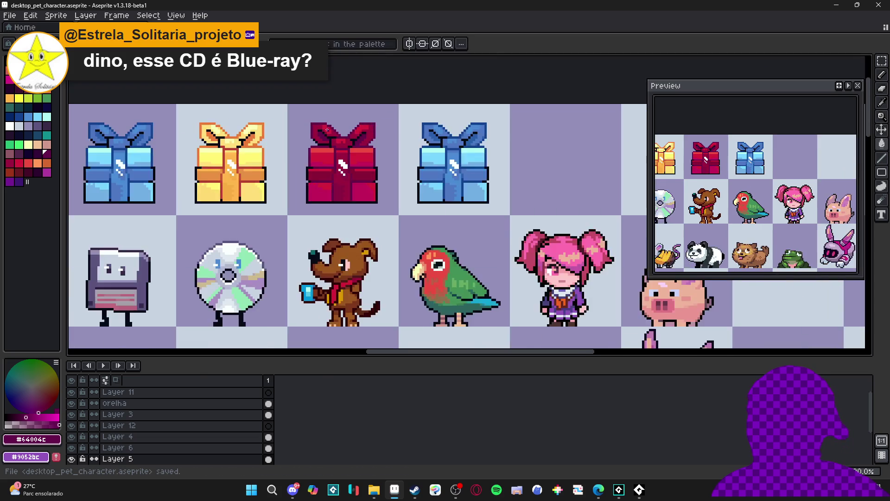
scroll(331, 139, down, 3)
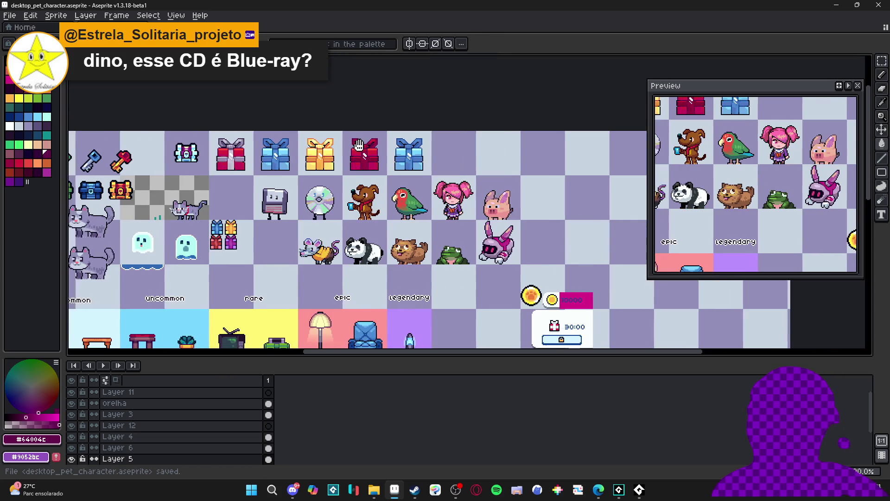
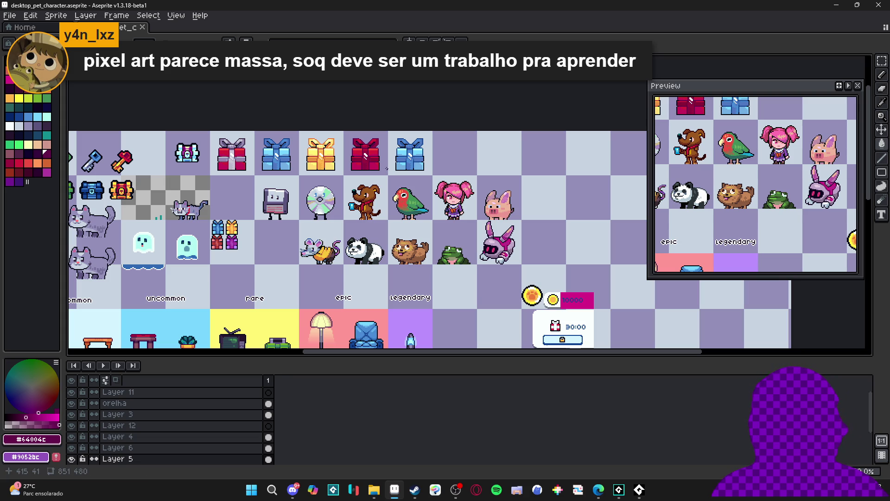
Add a dark-magenta pixel to the red gift and save the sprite sheet.
scroll(365, 148, up, 5)
click(364, 147)
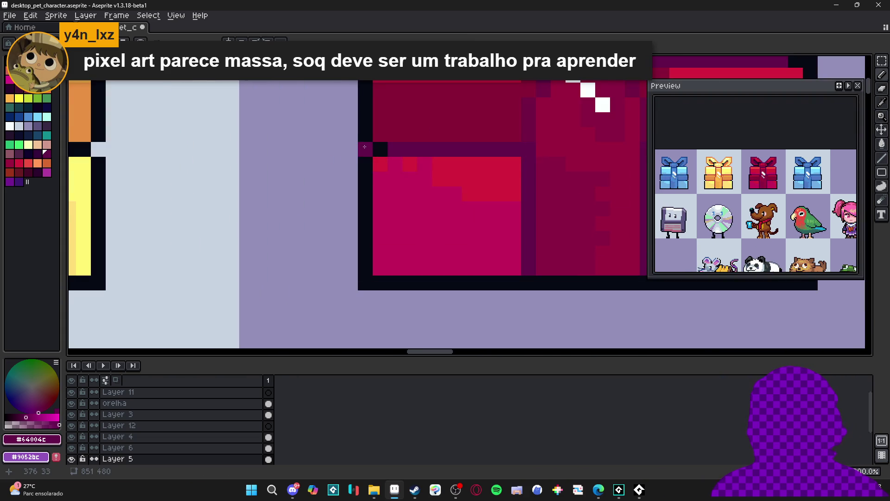
scroll(365, 147, down, 3)
scroll(446, 152, up, 2)
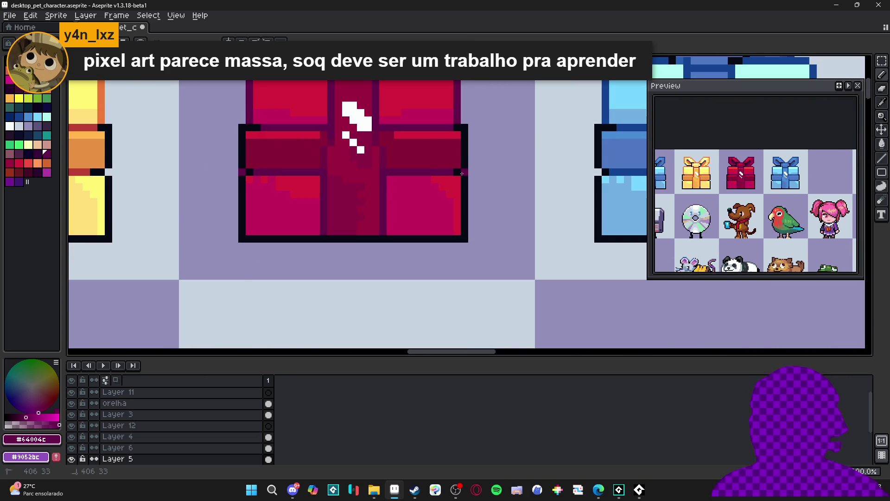
scroll(462, 173, down, 3)
scroll(428, 208, down, 1)
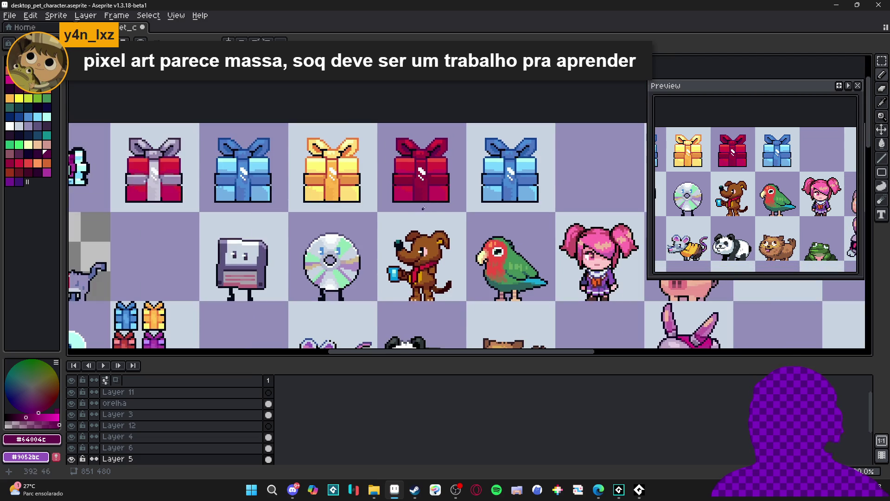
key(ctrl+s)
scroll(436, 202, down, 3)
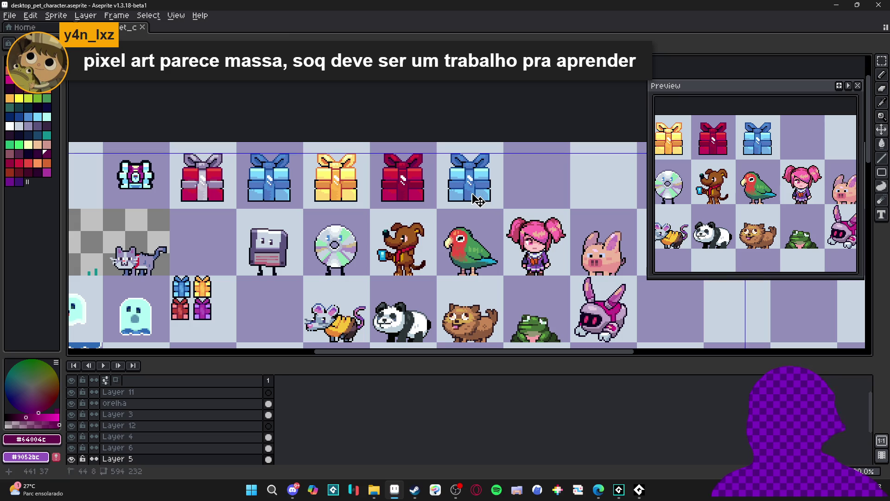
Marquee-select the blue gift's cell on the sprite sheet.
key(m)
scroll(469, 183, down, 1)
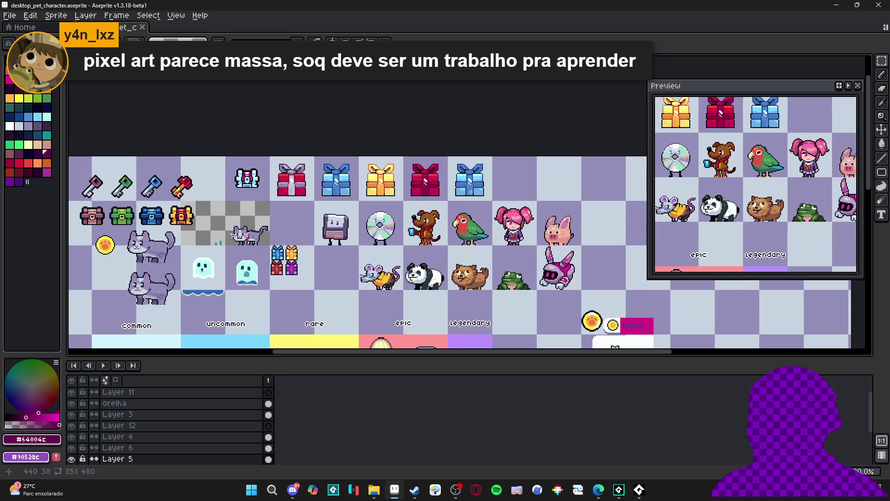
drag(440, 228, 454, 205)
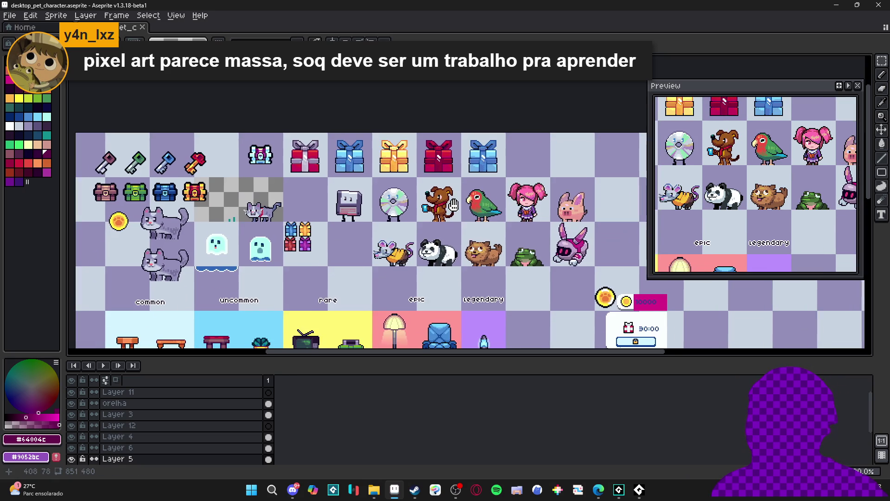
scroll(466, 146, up, 2)
mouse_move(474, 123)
mouse_down()
mouse_move(533, 190)
mouse_move(500, 202)
mouse_up()
scroll(534, 193, down, 1)
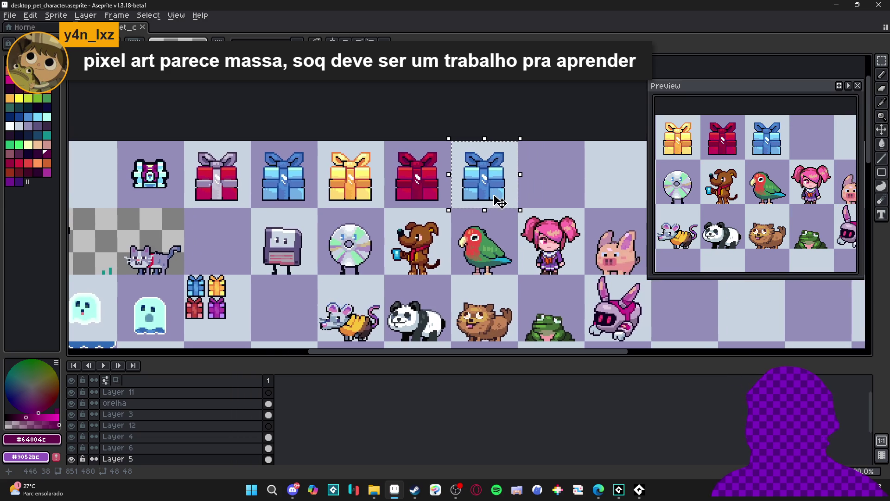
Bucket-fill the blue gift's lower panels with mid purple.
scroll(485, 192, up, 6)
click(25, 397)
click(58, 417)
click(57, 417)
key(g)
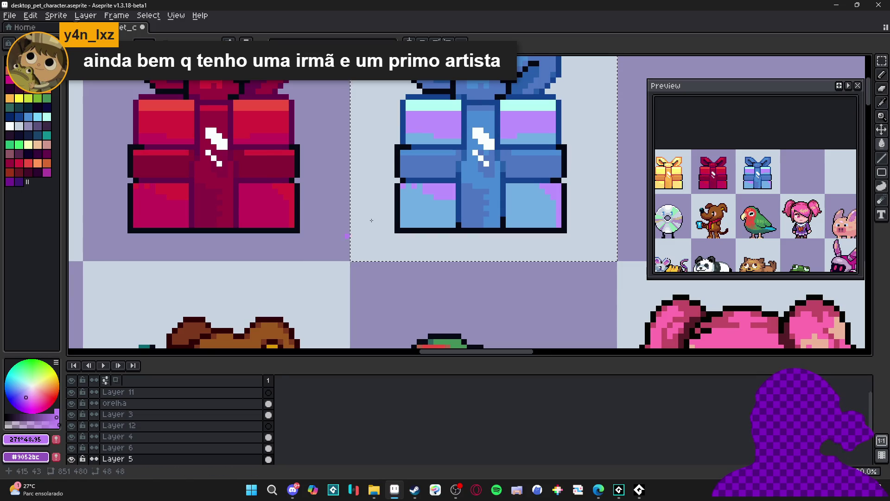
click(449, 209)
scroll(449, 209, down, 4)
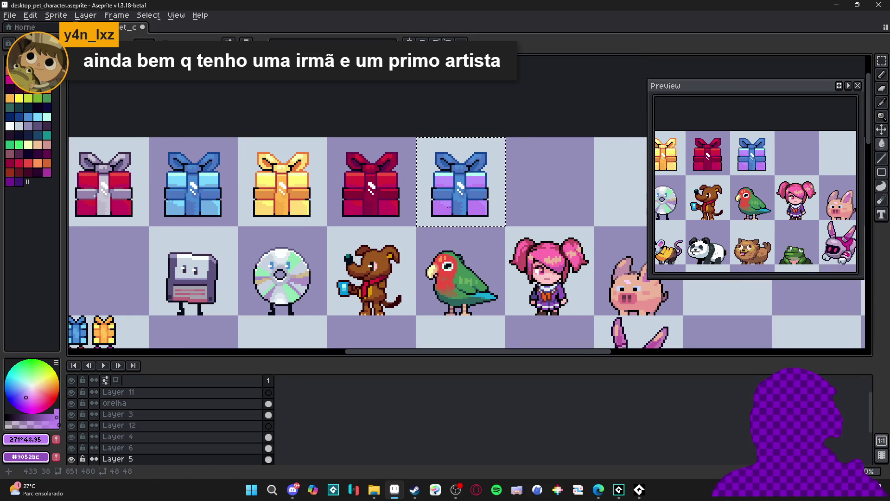
Fill the gift's top strips with a lighter purple.
scroll(445, 194, up, 4)
alt+click(441, 183)
click(32, 387)
click(445, 168)
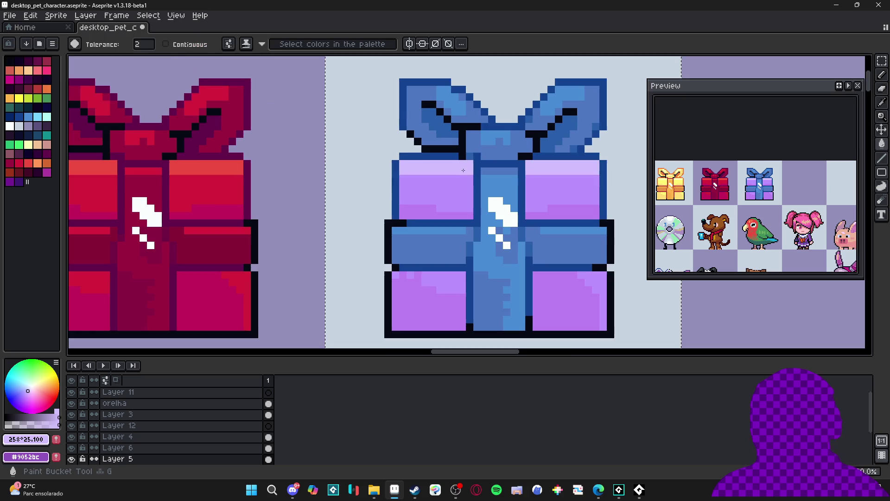
scroll(487, 185, down, 3)
scroll(487, 185, down, 1)
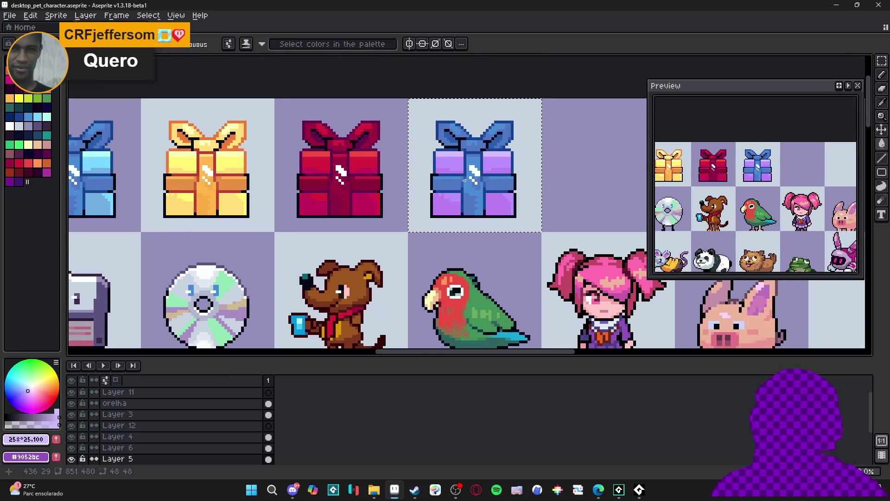
scroll(491, 107, down, 1)
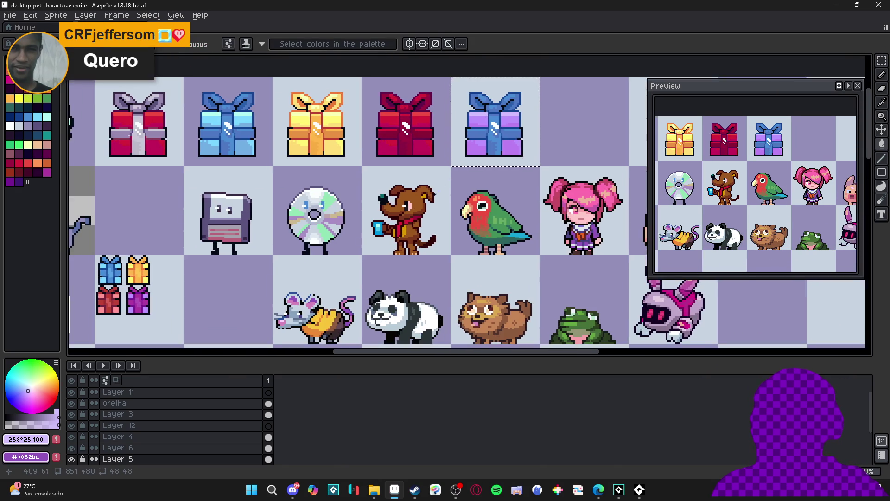
scroll(285, 244, down, 1)
scroll(176, 280, up, 3)
scroll(181, 288, up, 2)
Sample magenta from the small purple gift and paint the ribbon and bow with it.
alt+click(181, 288)
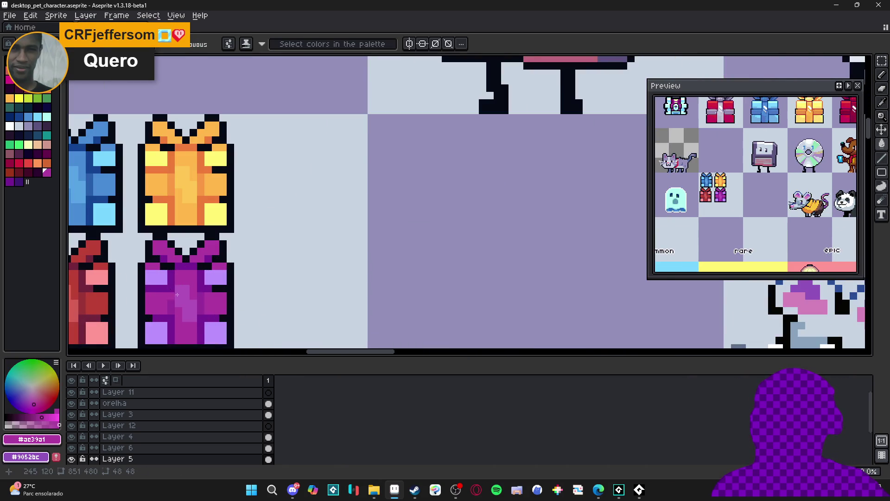
scroll(325, 232, down, 3)
scroll(466, 172, up, 1)
scroll(466, 172, down, 1)
scroll(464, 208, up, 4)
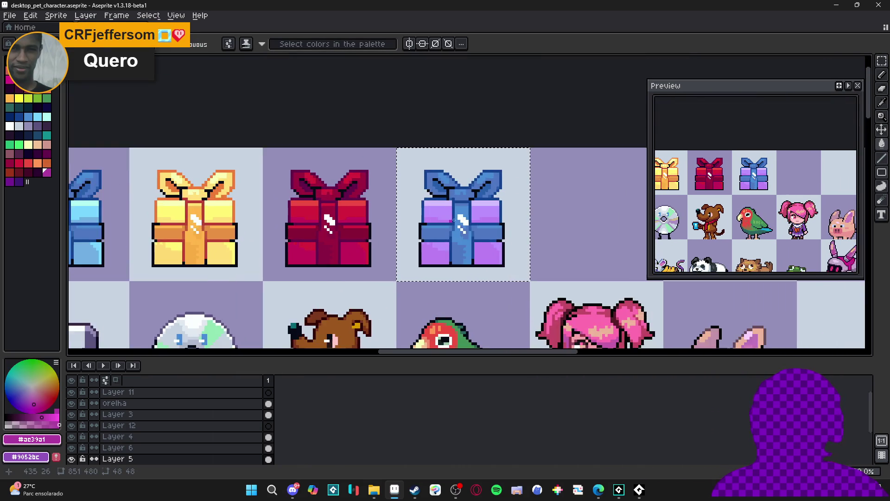
drag(475, 302, 471, 240)
scroll(471, 241, down, 5)
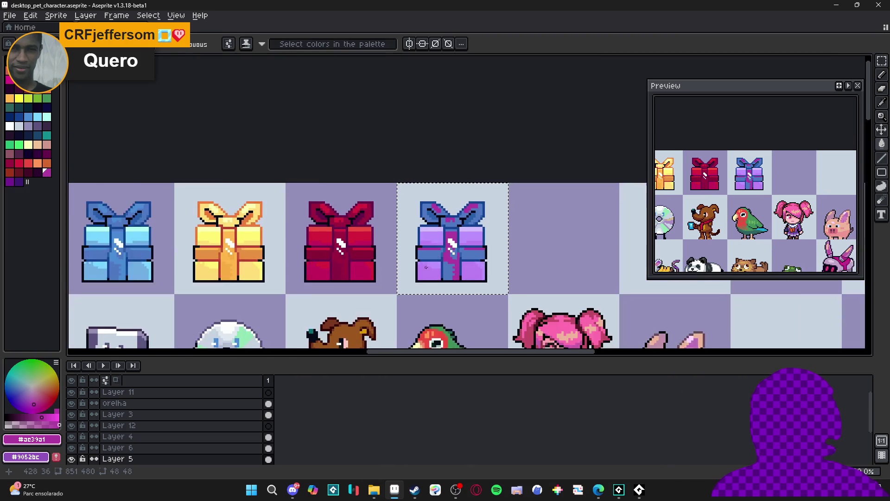
key(ctrl)
scroll(473, 197, up, 1)
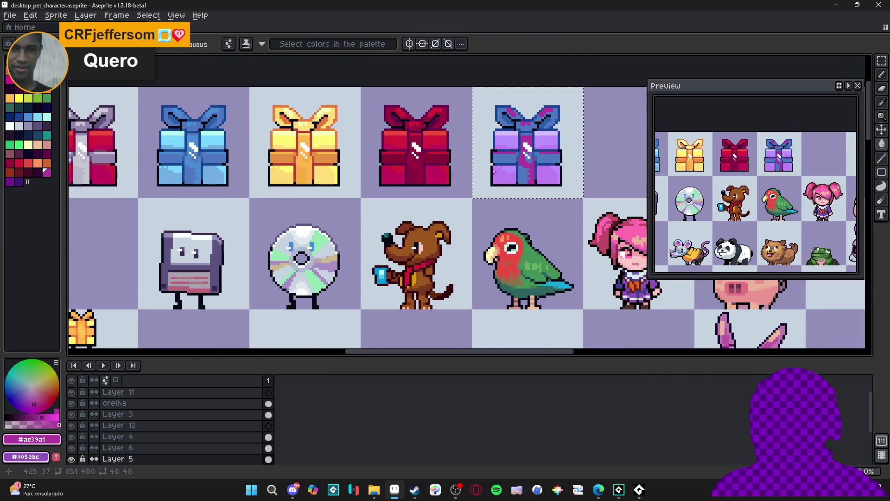
scroll(527, 149, up, 2)
scroll(527, 148, down, 2)
drag(519, 164, 482, 154)
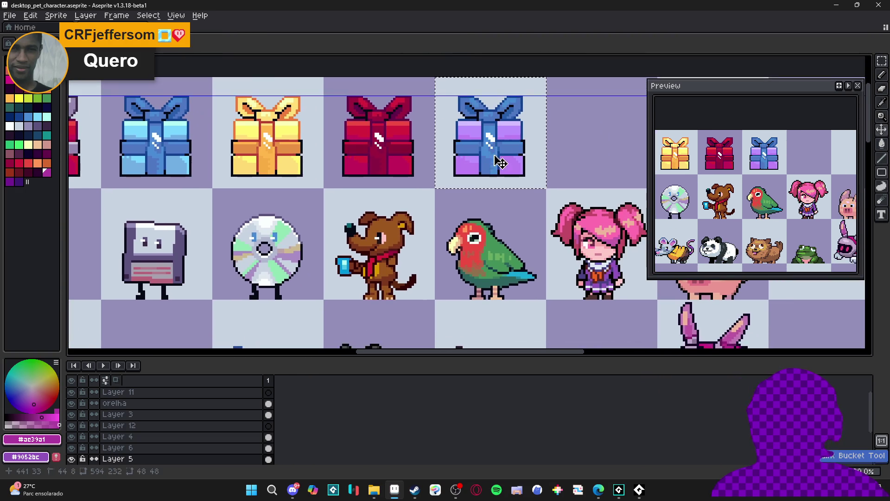
click(492, 155)
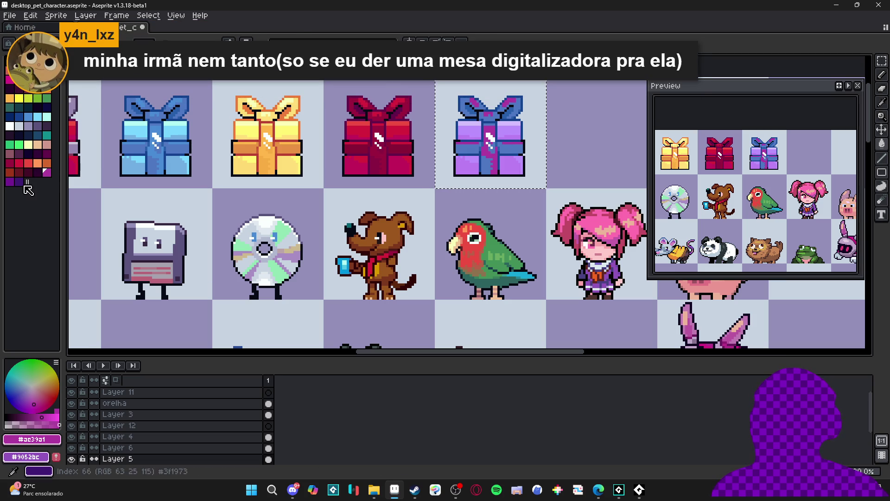
Pencil dark-purple shading lines along the ribbon's edges.
click(10, 181)
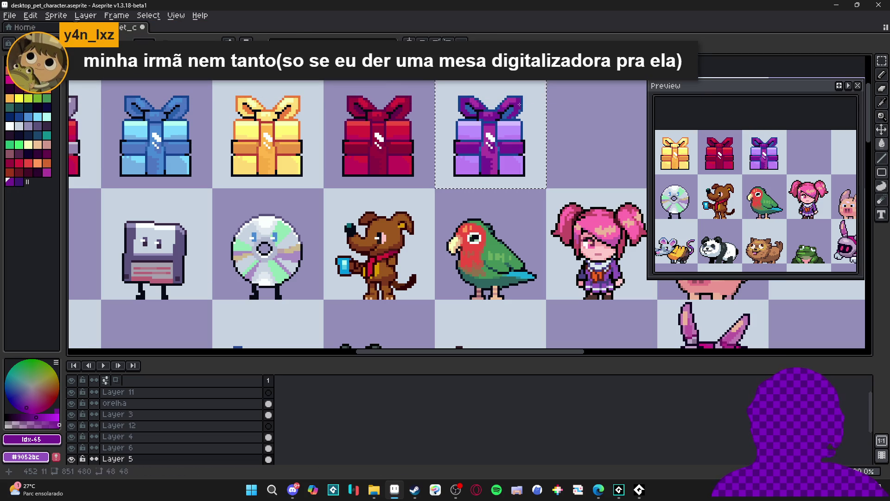
scroll(510, 118, down, 2)
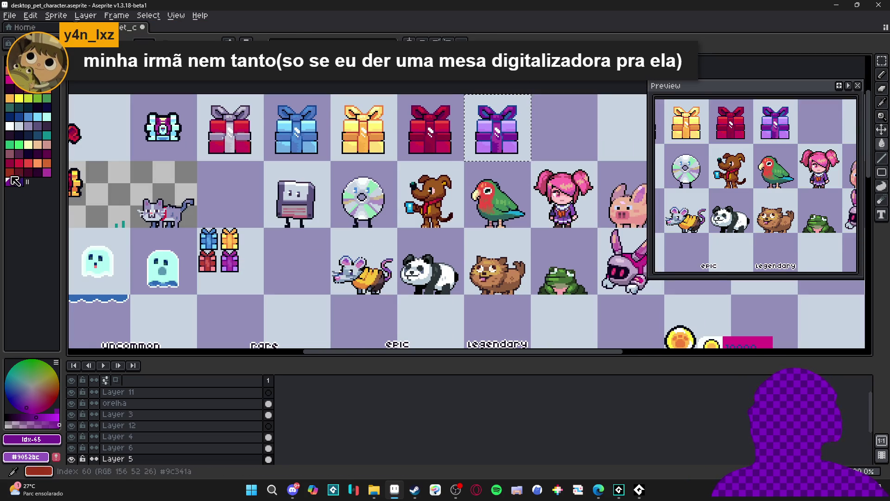
click(20, 182)
key(b)
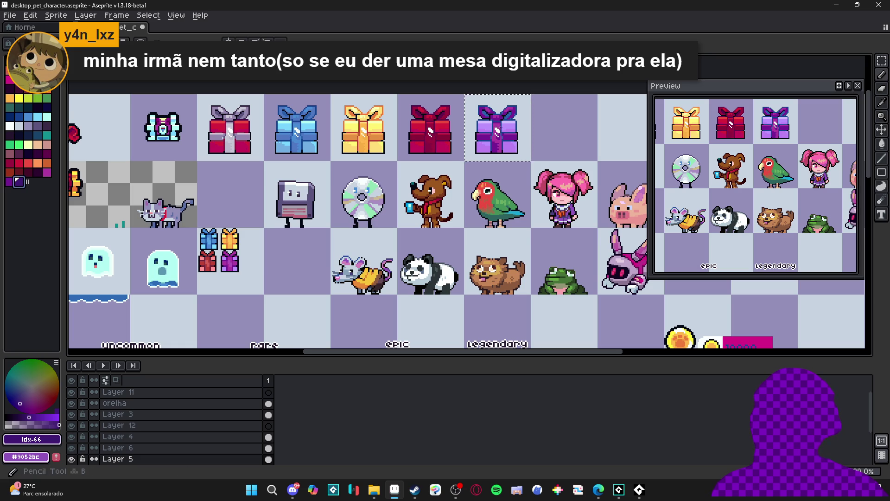
drag(581, 149, 563, 159)
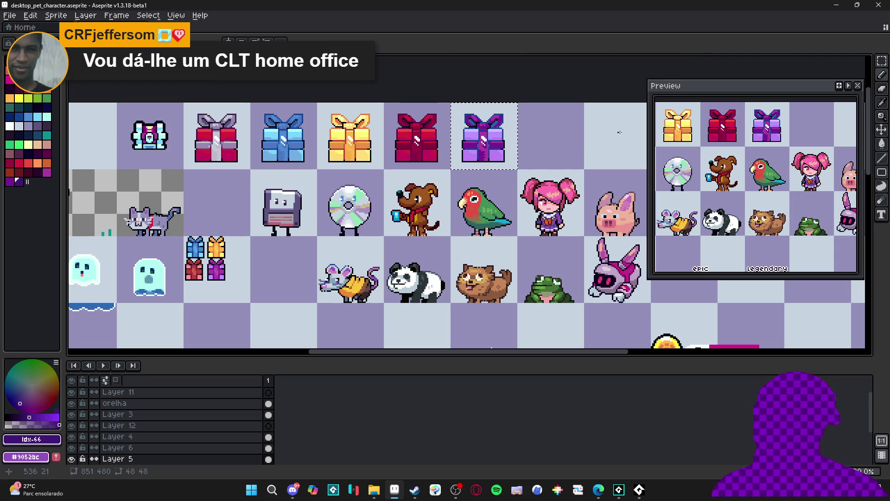
scroll(509, 148, up, 5)
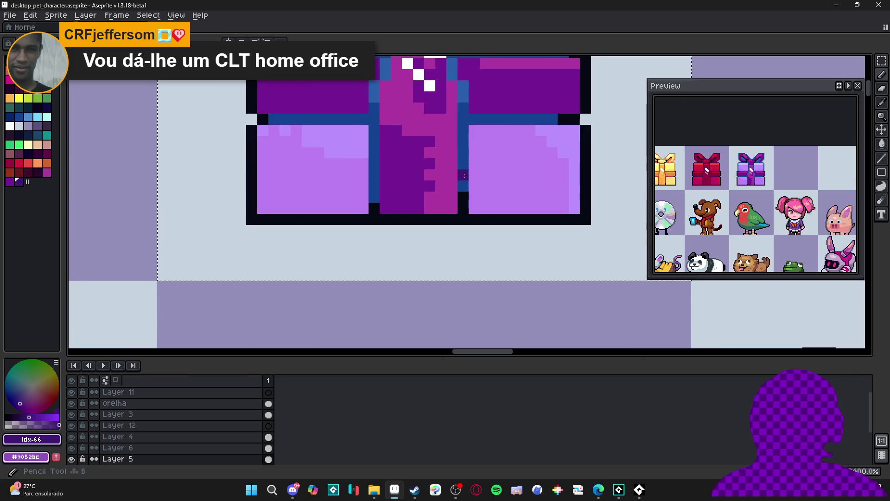
drag(451, 245, 450, 145)
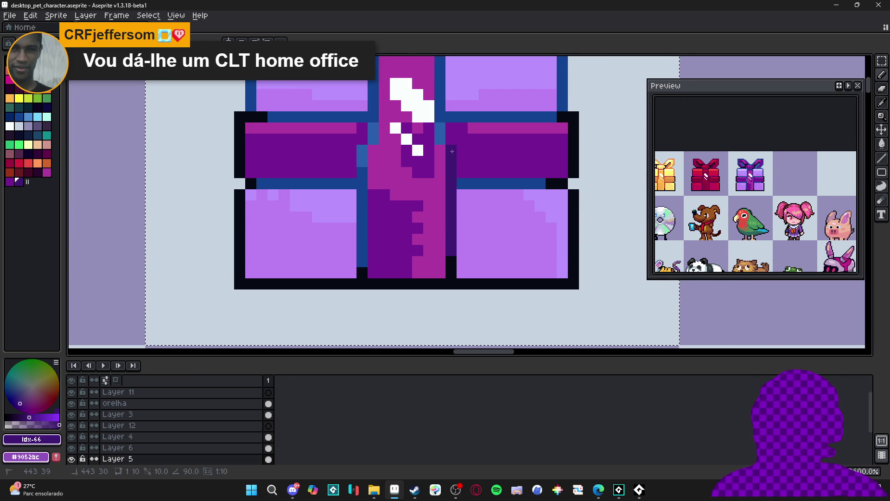
scroll(453, 147, up, 5)
mouse_move(435, 191)
mouse_down()
mouse_move(444, 101)
mouse_move(433, 87)
mouse_up()
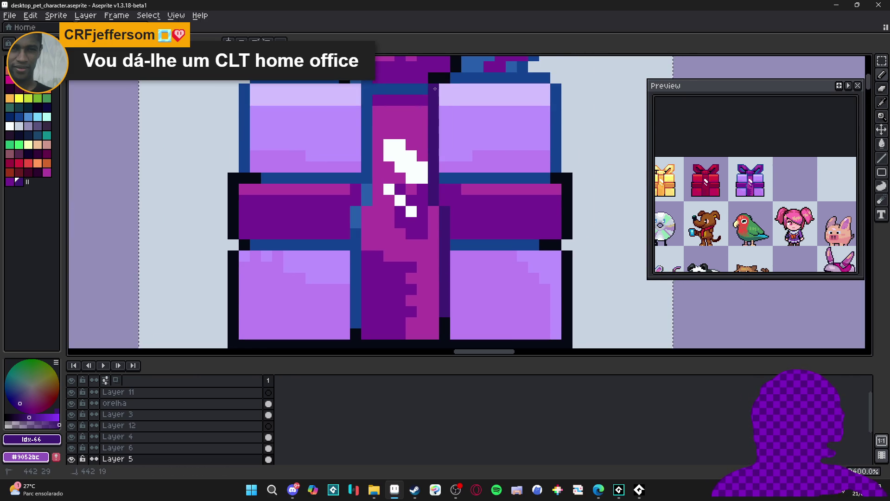
mouse_move(367, 88)
mouse_down()
mouse_move(367, 176)
mouse_move(346, 261)
mouse_up()
Repaint the four blue side bands dark purple.
scroll(348, 234, down, 3)
drag(448, 180, 531, 179)
drag(536, 113, 434, 113)
drag(344, 112, 256, 113)
click(248, 179)
shift+click(343, 185)
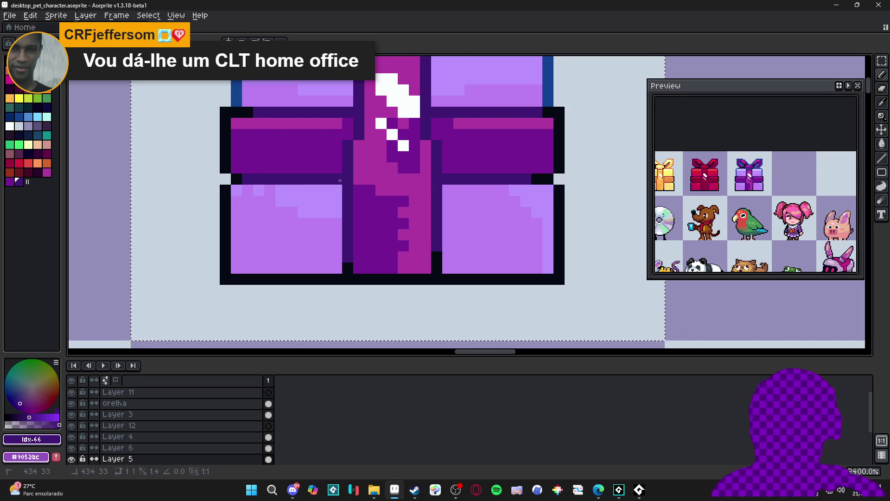
Zoom out from the purple gift and pan across the row of gifts and pets.
scroll(343, 184, down, 3)
scroll(338, 238, down, 2)
scroll(338, 238, left, 2)
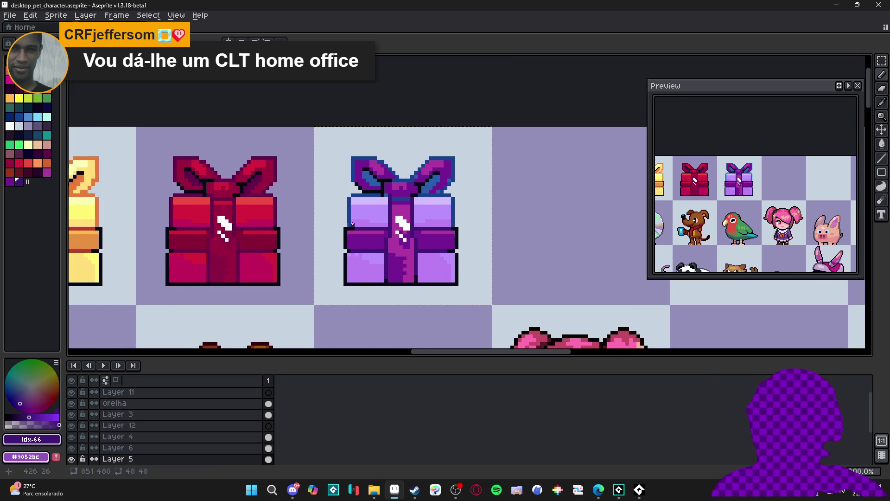
scroll(347, 215, up, 3)
scroll(348, 215, down, 4)
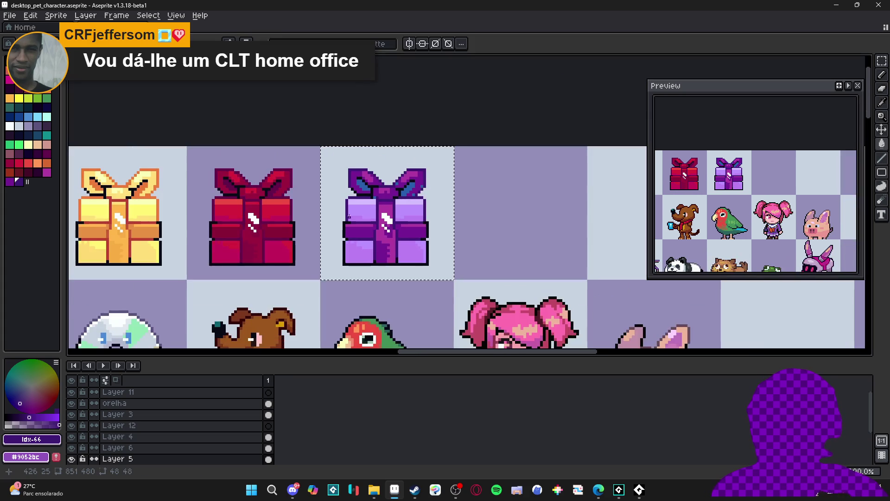
scroll(348, 216, left, 1)
scroll(420, 232, down, 2)
scroll(421, 232, down, 1)
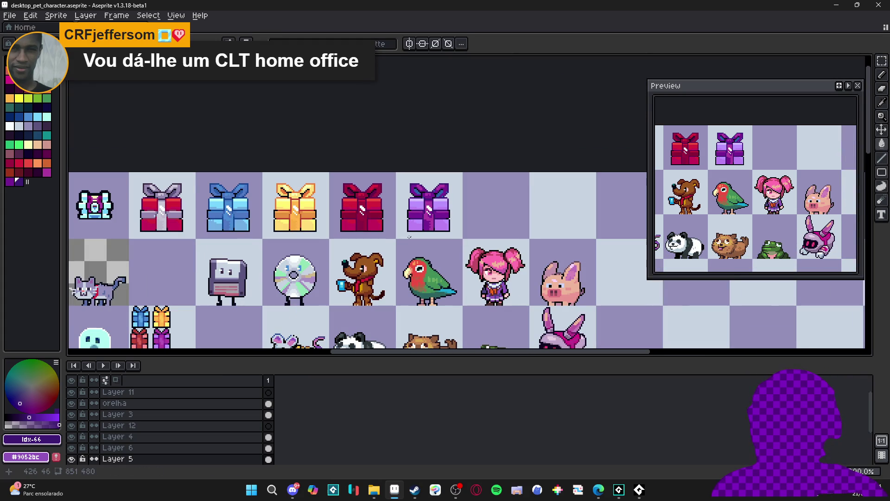
scroll(417, 200, up, 7)
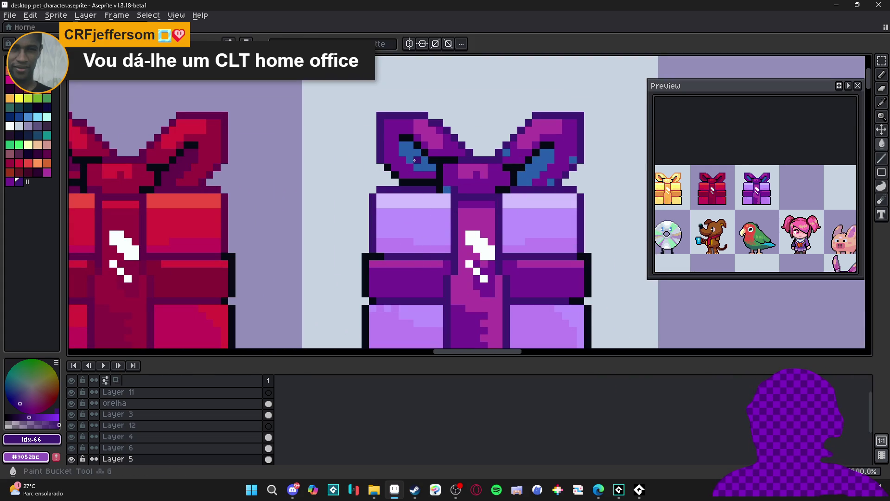
scroll(427, 168, down, 5)
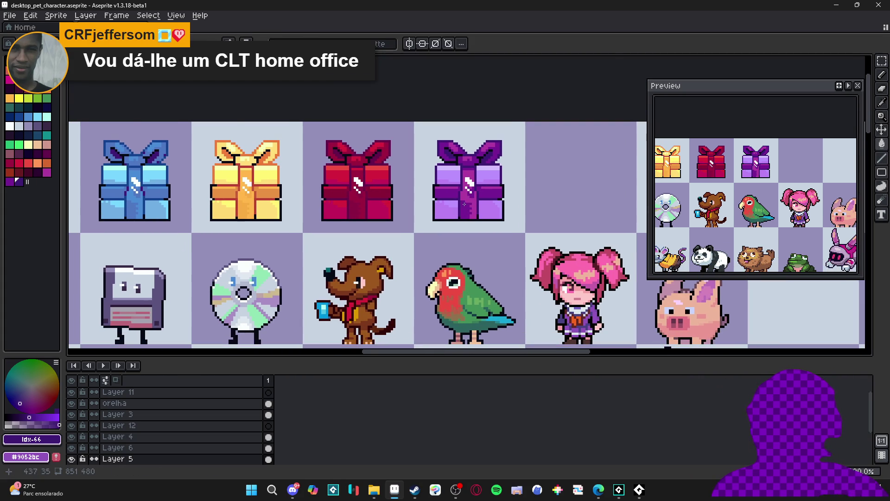
scroll(466, 201, down, 2)
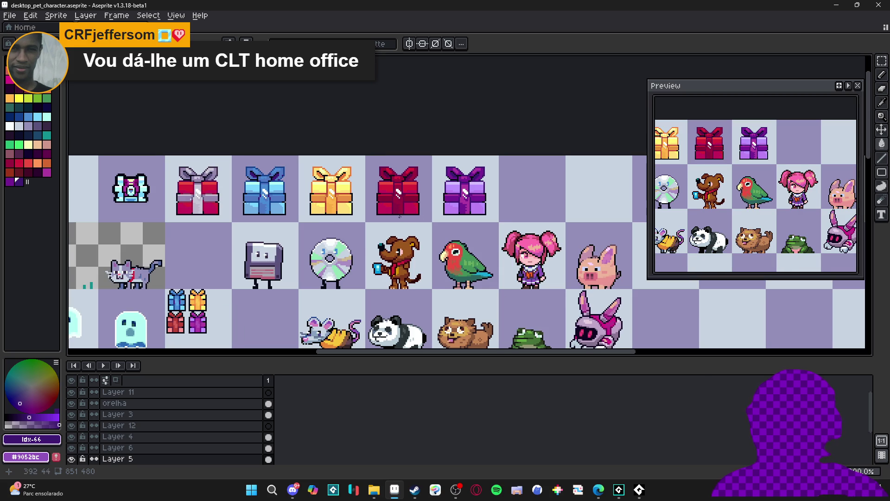
mouse_move(404, 220)
mouse_down()
mouse_move(437, 216)
mouse_move(459, 196)
mouse_up()
Survey the whole sprite sheet, then zoom in on the red gift with the grey ribbon.
scroll(438, 216, down, 1)
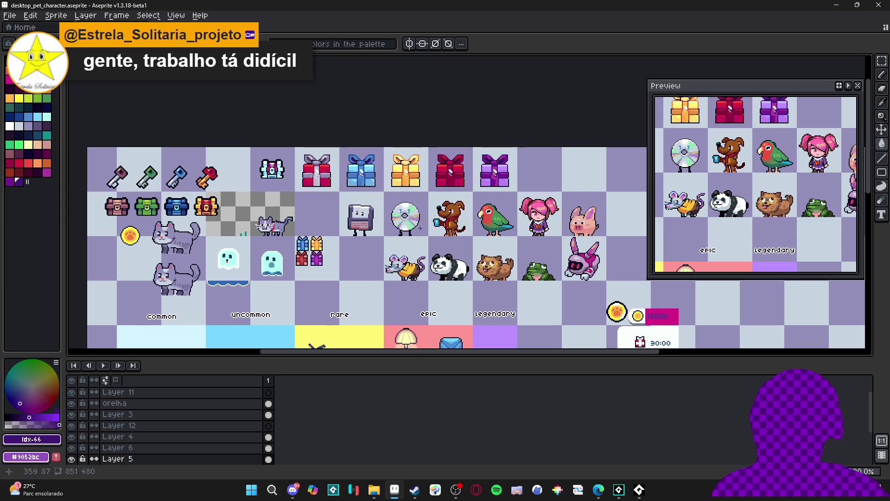
drag(349, 225, 345, 224)
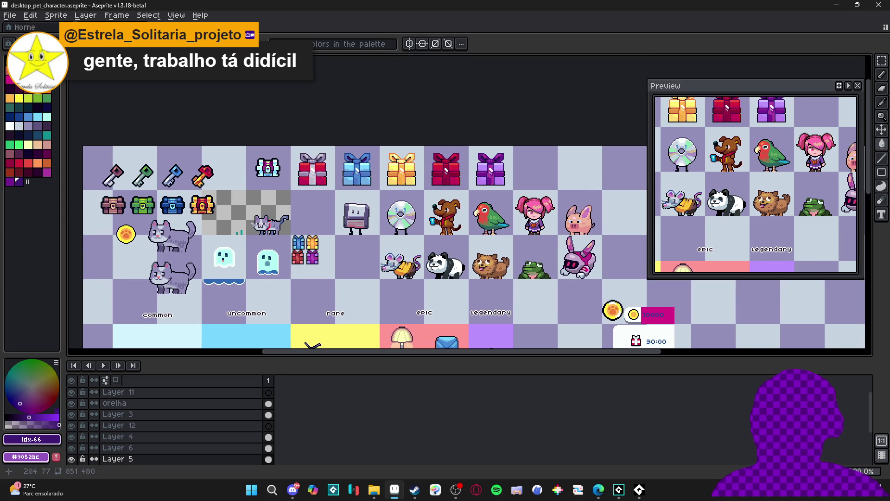
scroll(301, 159, up, 1)
scroll(301, 159, down, 3)
scroll(301, 159, up, 4)
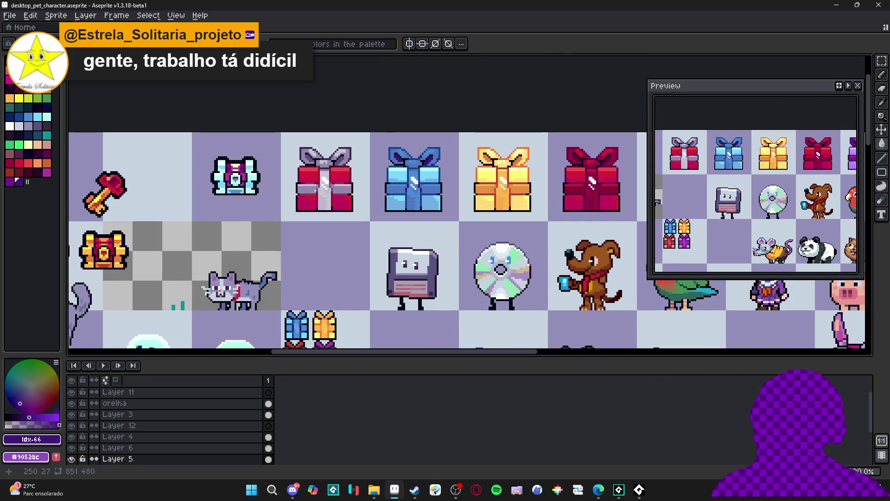
scroll(329, 183, down, 3)
scroll(329, 184, up, 4)
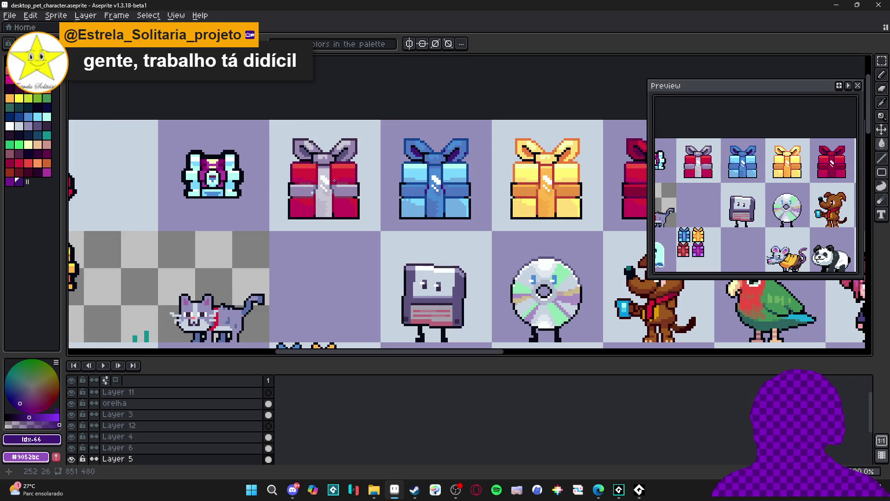
scroll(335, 180, down, 3)
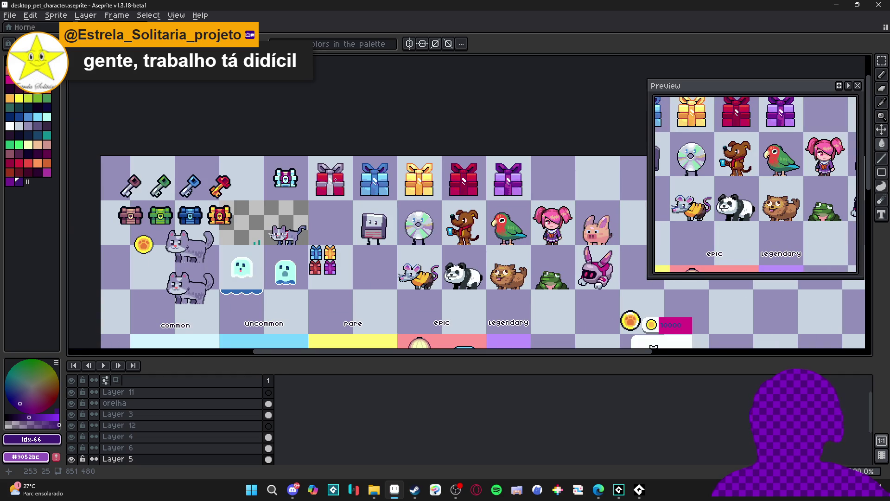
scroll(335, 181, up, 3)
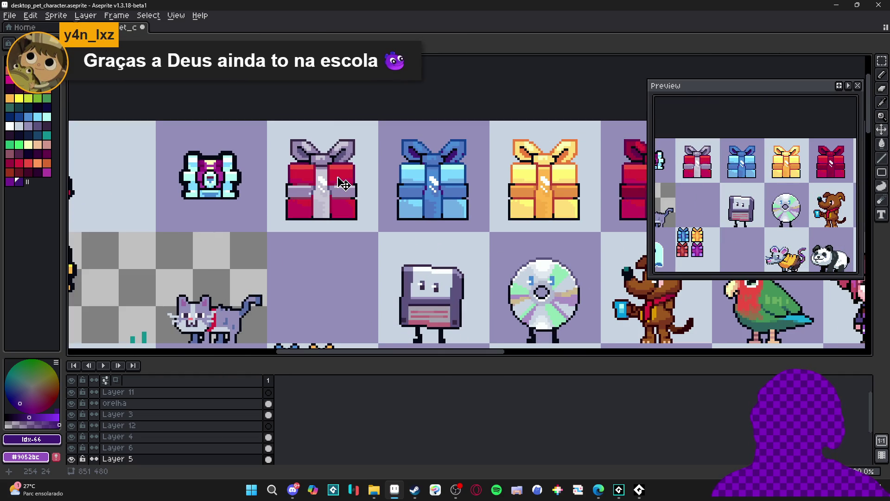
Marquee-select the red gift's cell and eyedrop its red as the drawing colour.
key(m)
drag(268, 122, 378, 231)
scroll(411, 178, down, 2)
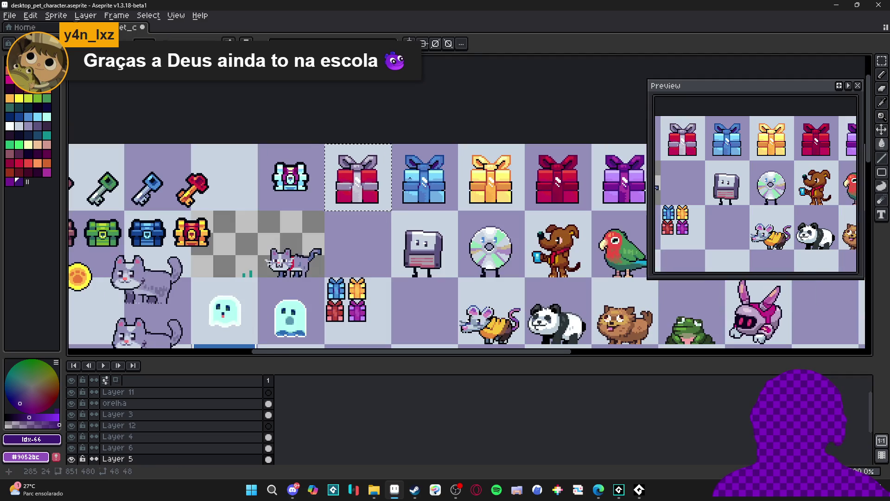
scroll(362, 180, up, 4)
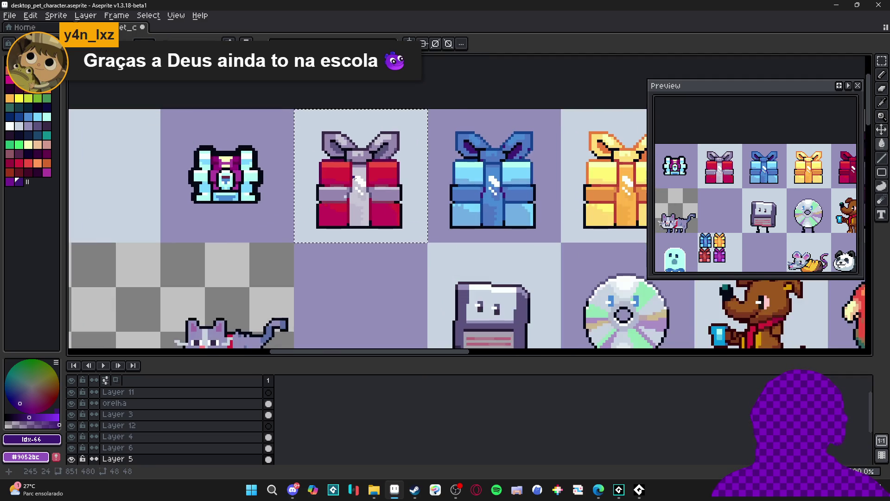
scroll(355, 178, down, 5)
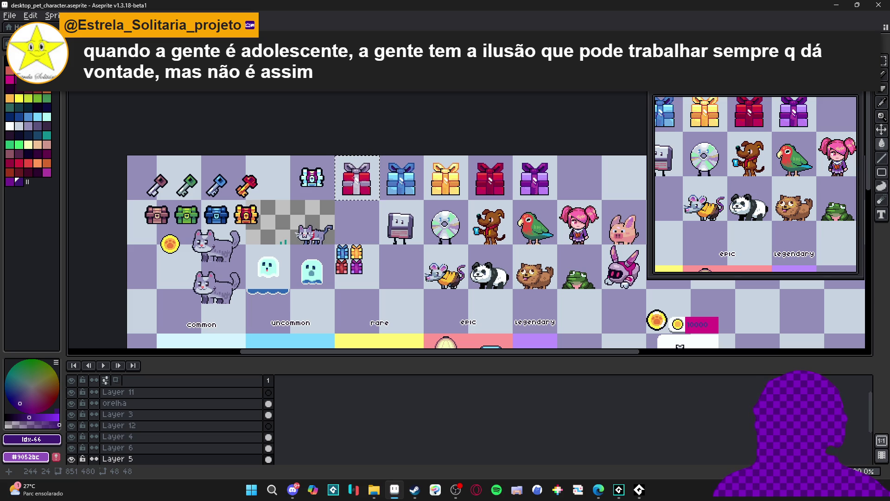
scroll(352, 178, up, 5)
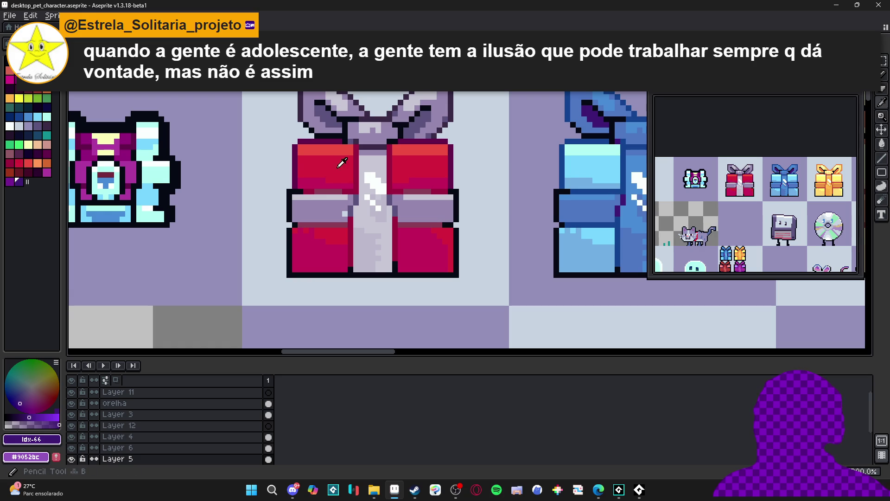
alt+click(338, 172)
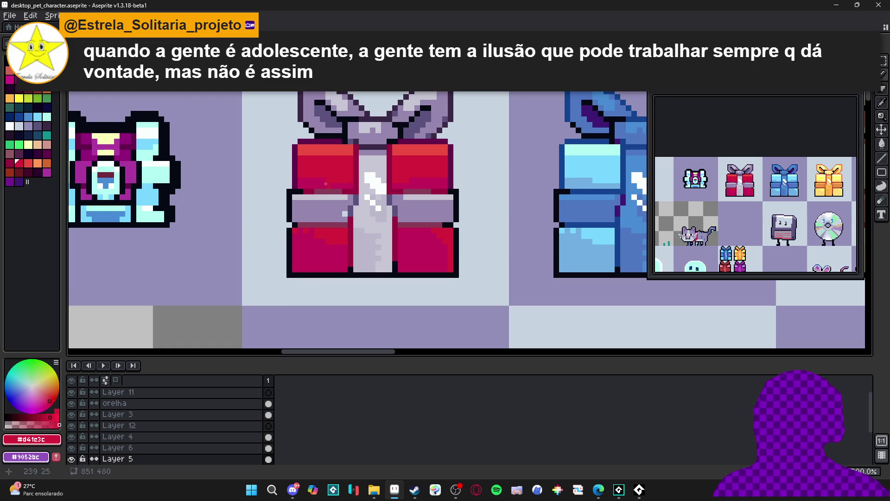
scroll(328, 219, down, 4)
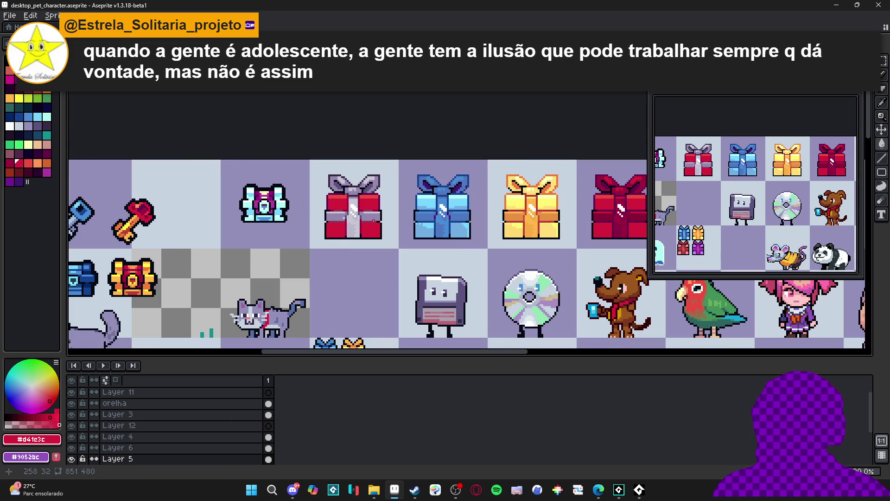
Reselect the red gift's full 48x48 cell and switch to another selection tool.
drag(316, 165, 367, 247)
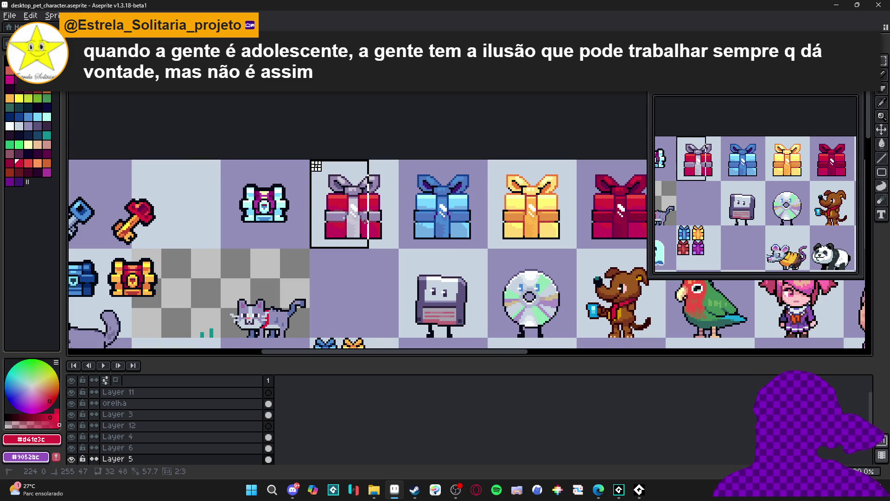
drag(366, 221, 370, 223)
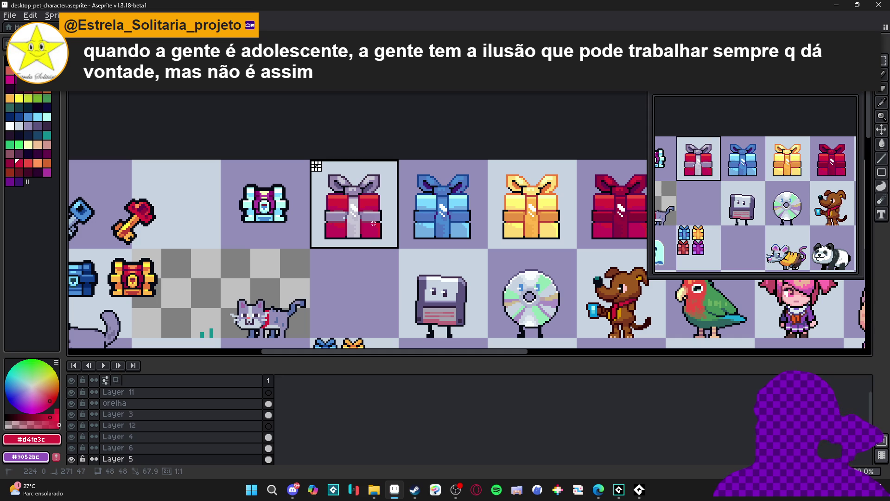
scroll(371, 223, up, 5)
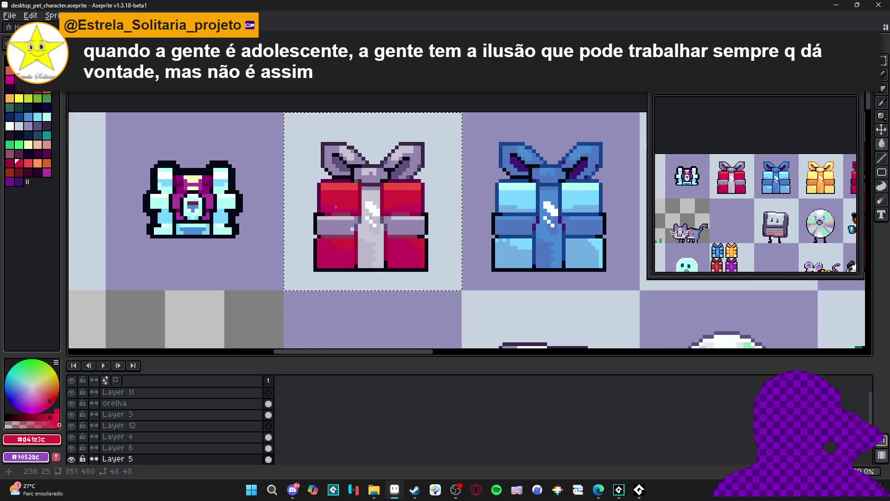
scroll(326, 211, down, 4)
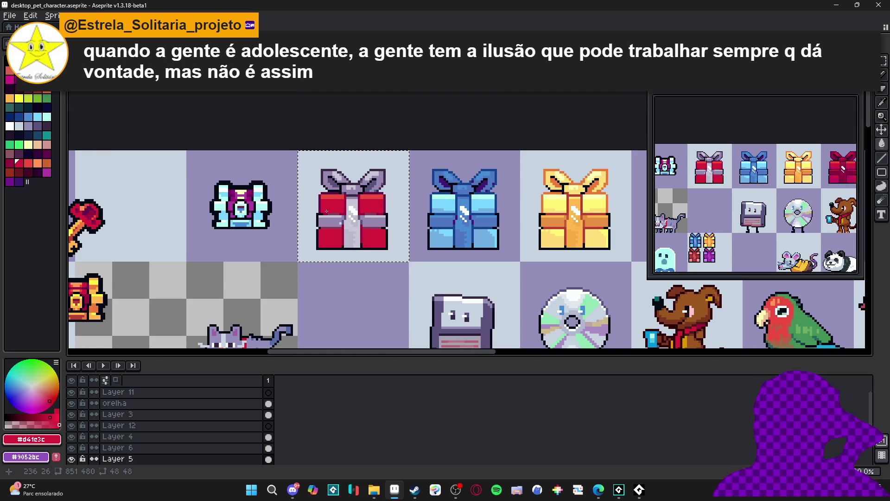
click(882, 186)
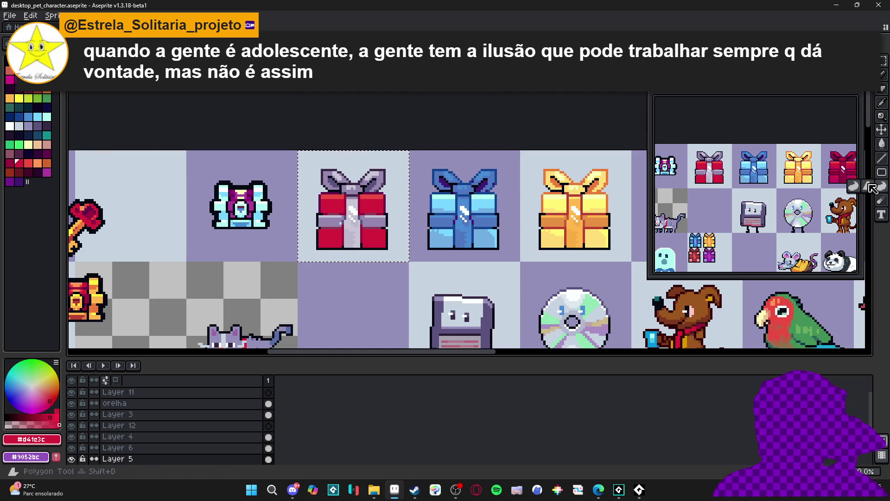
click(853, 185)
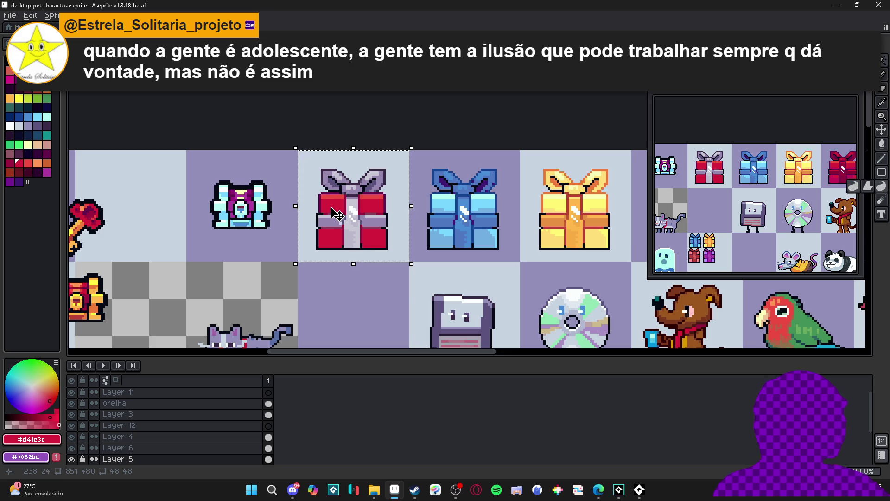
scroll(333, 240, down, 2)
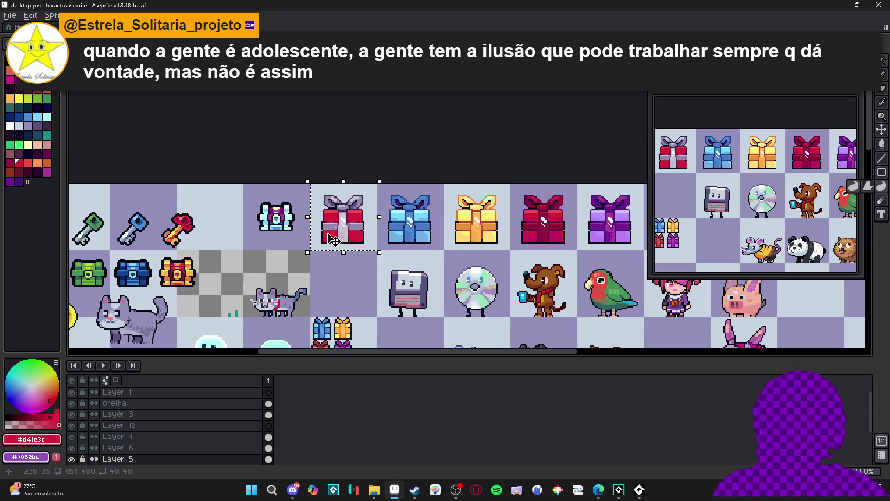
scroll(336, 226, up, 2)
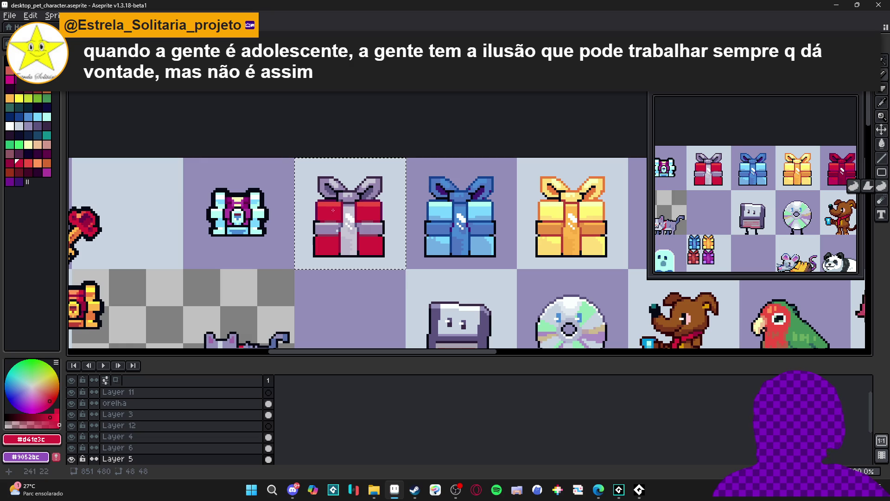
Take the band's lavender #9787af as colour and magic-wand select the top-left red panel.
key(g)
scroll(335, 203, down, 1)
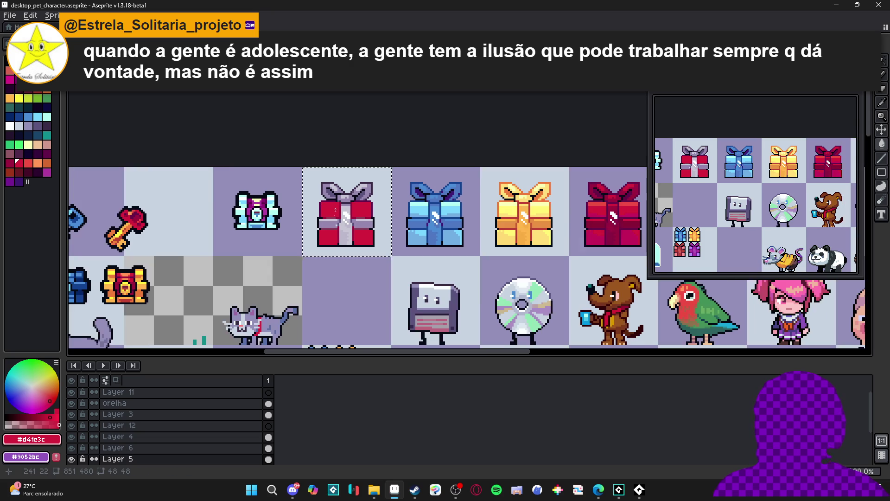
scroll(335, 204, up, 3)
scroll(354, 252, up, 5)
alt+click(355, 253)
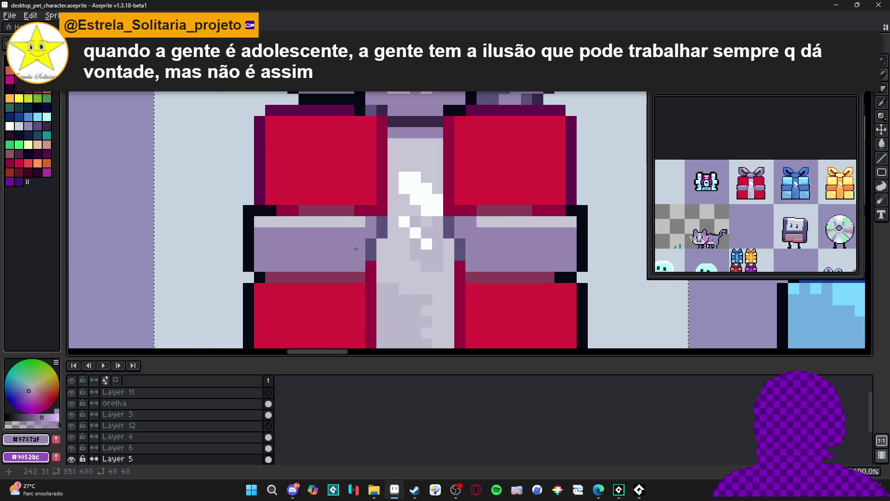
scroll(354, 253, down, 5)
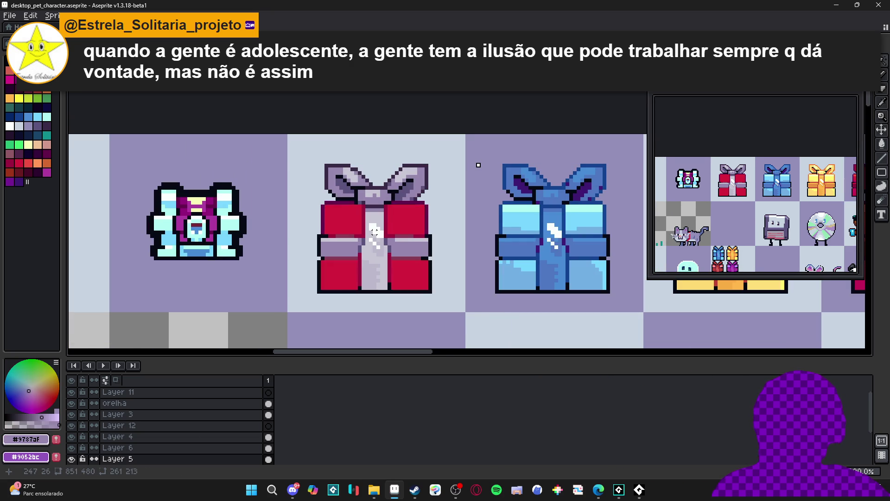
scroll(377, 231, down, 2)
key(m)
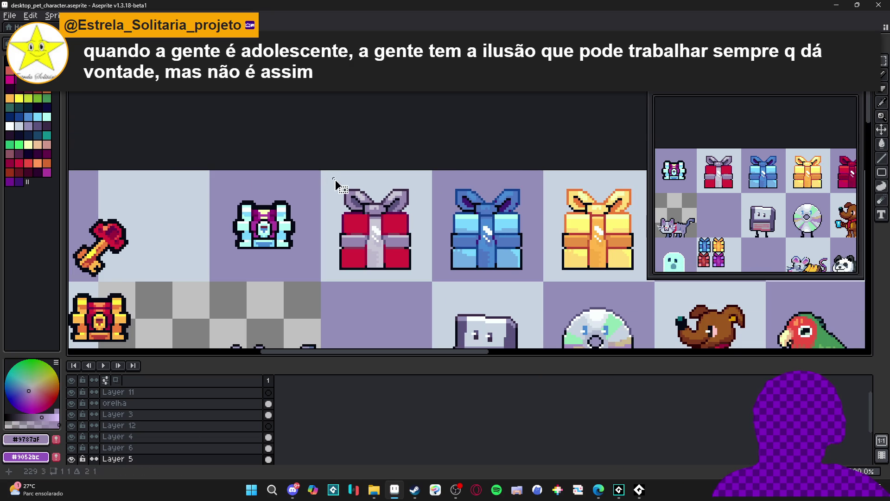
key(w)
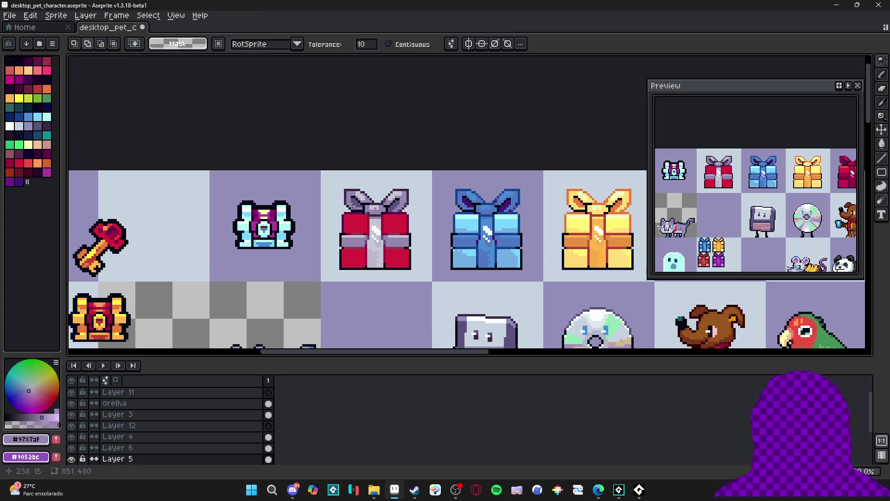
click(354, 223)
Add the remaining red panels to the magic-wand selection.
scroll(394, 222, up, 2)
shift+click(394, 222)
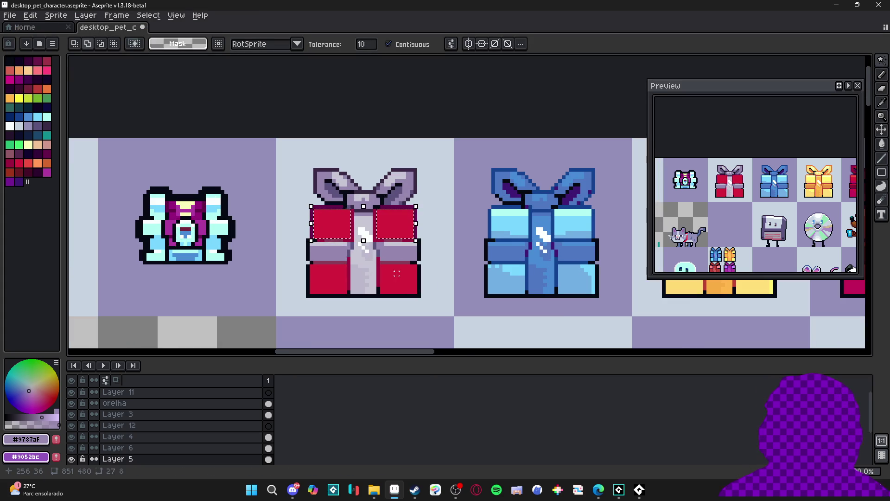
shift+click(338, 284)
scroll(338, 284, down, 1)
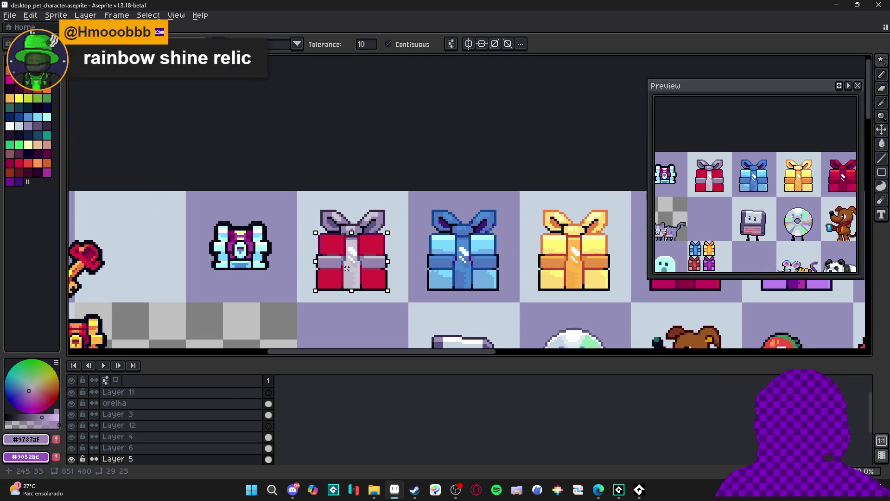
drag(347, 268, 377, 257)
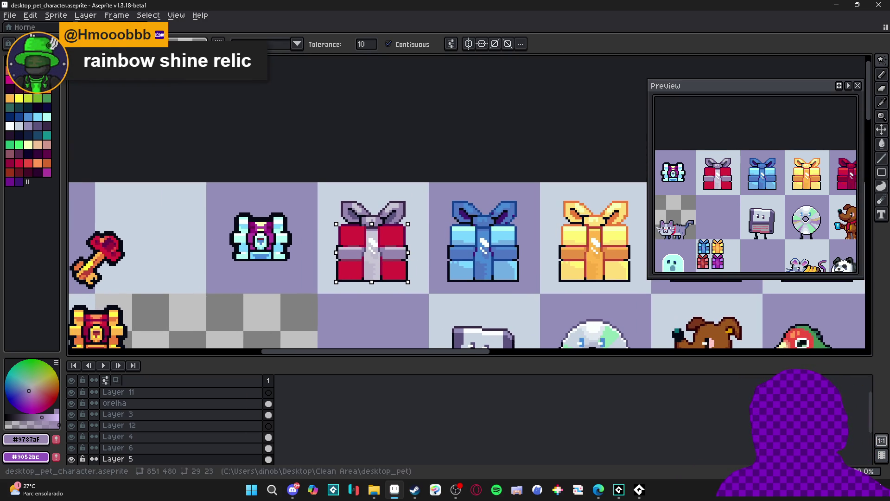
Drop the red gift's selection and eyedrop the yellow gift's yellow as foreground.
click(882, 186)
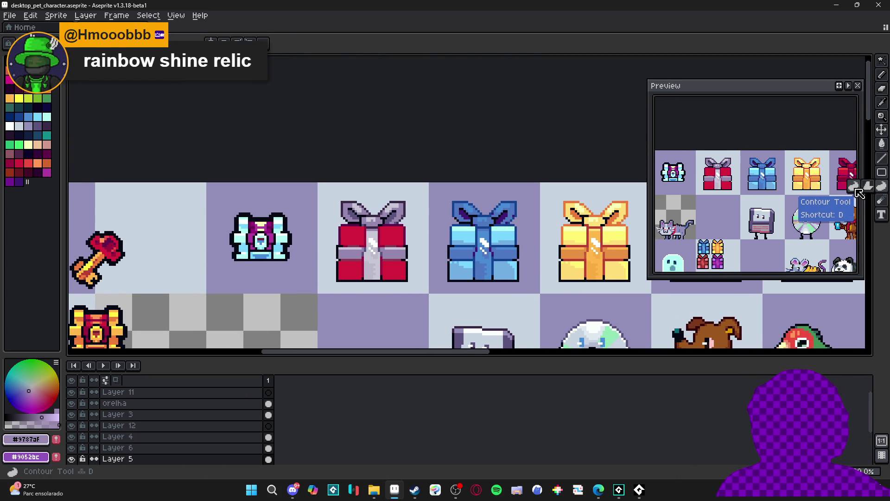
scroll(373, 249, down, 1)
mouse_move(386, 249)
mouse_down()
mouse_move(373, 249)
mouse_move(398, 256)
mouse_move(315, 235)
mouse_move(330, 234)
mouse_up()
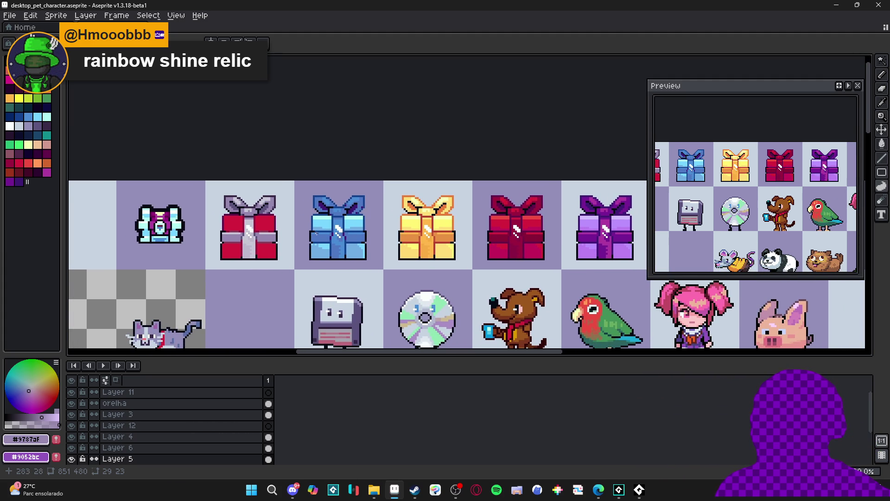
scroll(340, 228, up, 4)
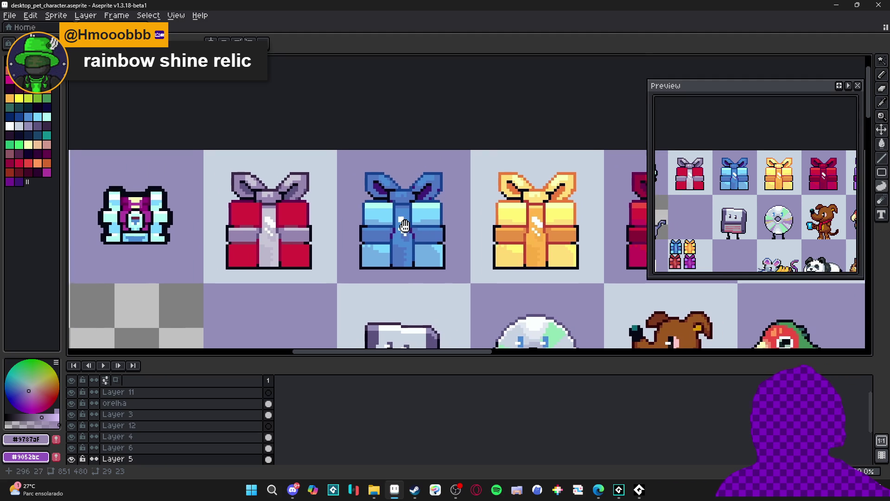
alt+click(514, 215)
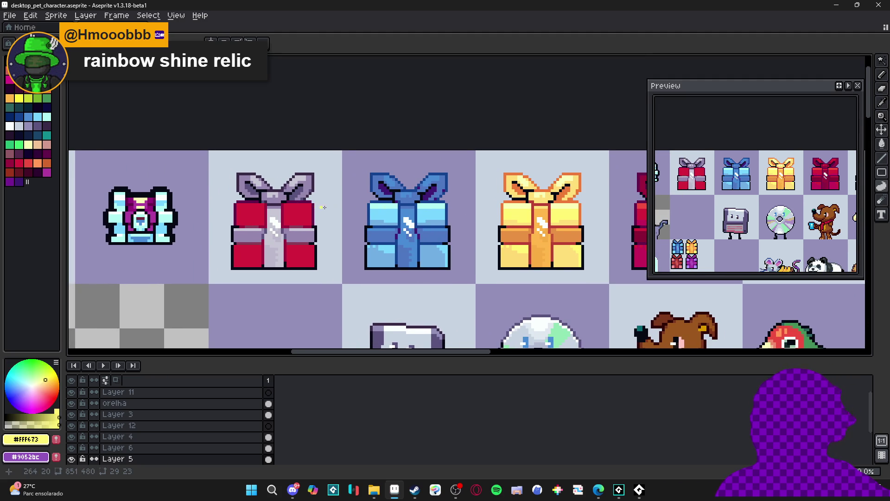
scroll(320, 206, down, 1)
scroll(287, 202, up, 1)
Paint the red gift's upper-left quadrant pale yellow.
drag(249, 197, 225, 220)
drag(473, 216, 416, 230)
alt+click(236, 227)
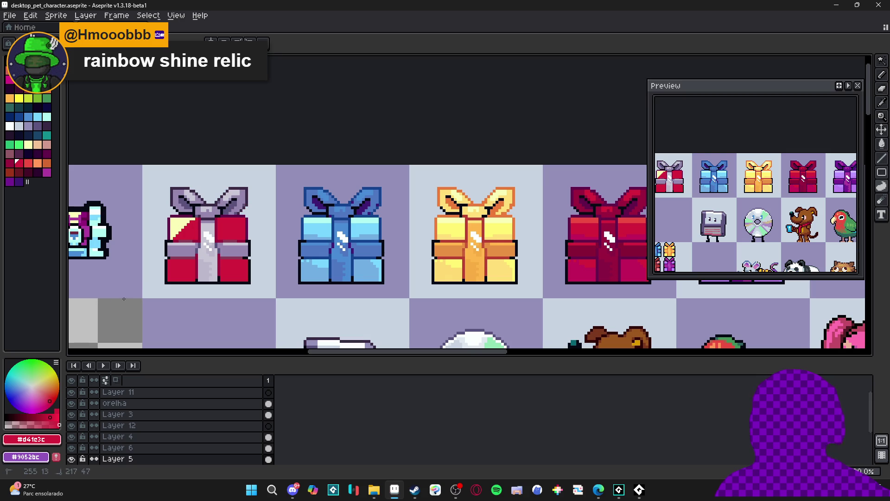
mouse_move(248, 249)
mouse_down()
mouse_move(256, 234)
mouse_move(229, 210)
mouse_up()
alt+click(182, 222)
scroll(473, 209, down, 1)
drag(473, 208, 415, 214)
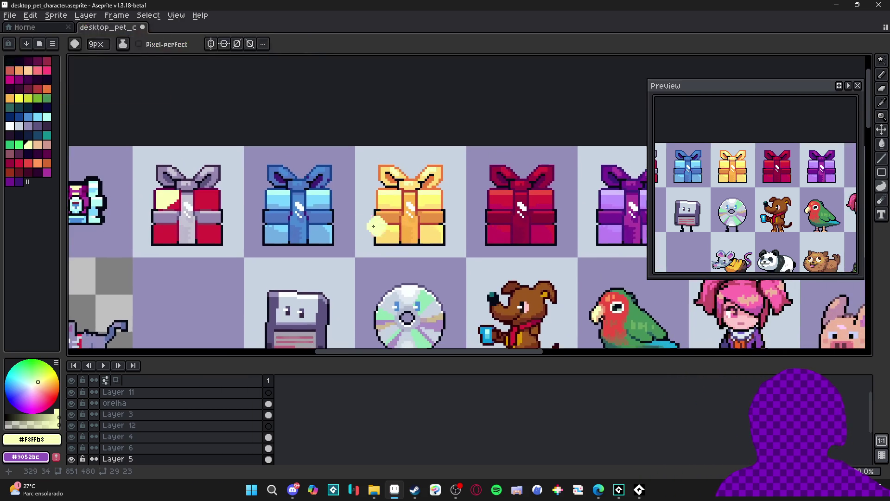
Paint light-blue corner diagonals and a purple bottom-right quadrant, sampling colours from the other gifts.
alt+click(283, 197)
drag(215, 200, 151, 255)
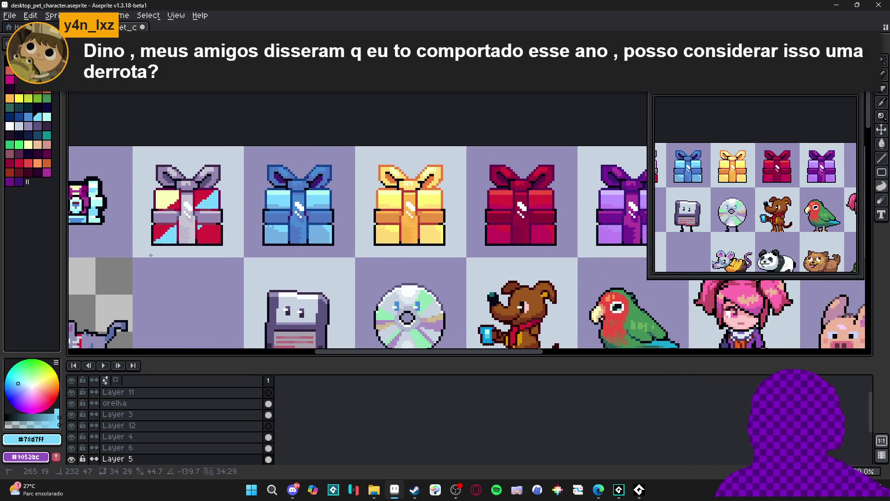
scroll(445, 204, down, 1)
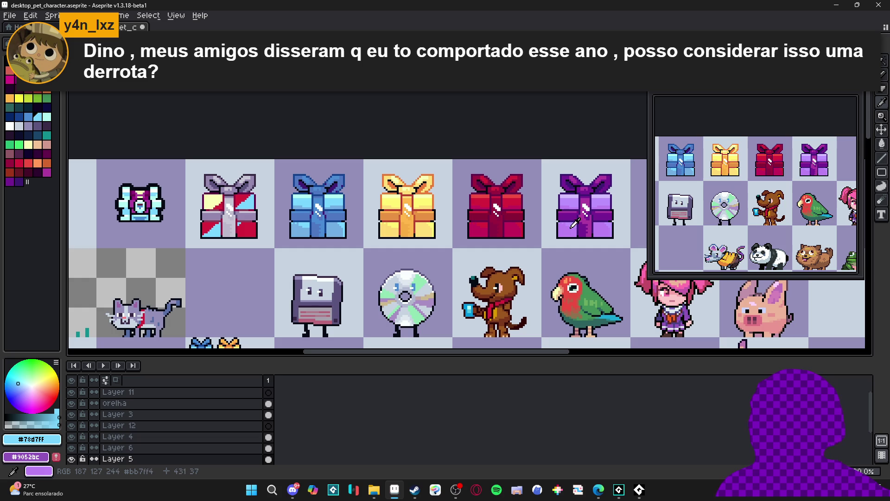
alt+click(575, 224)
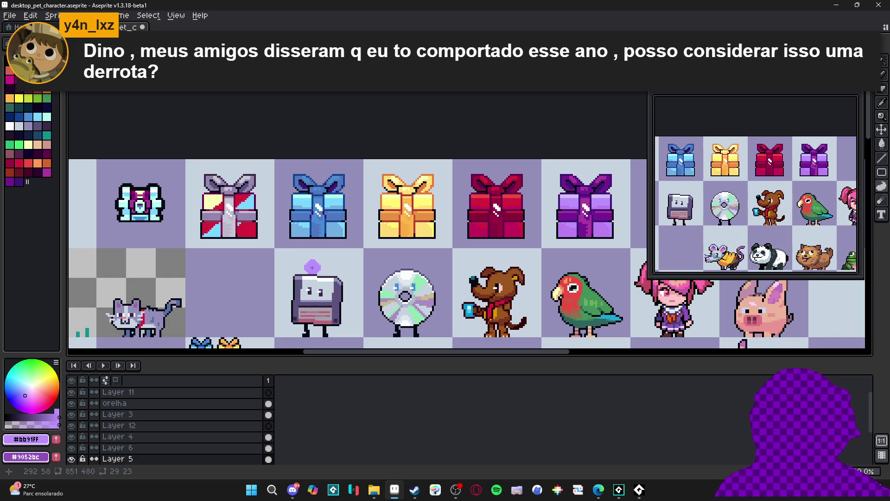
scroll(235, 246, up, 1)
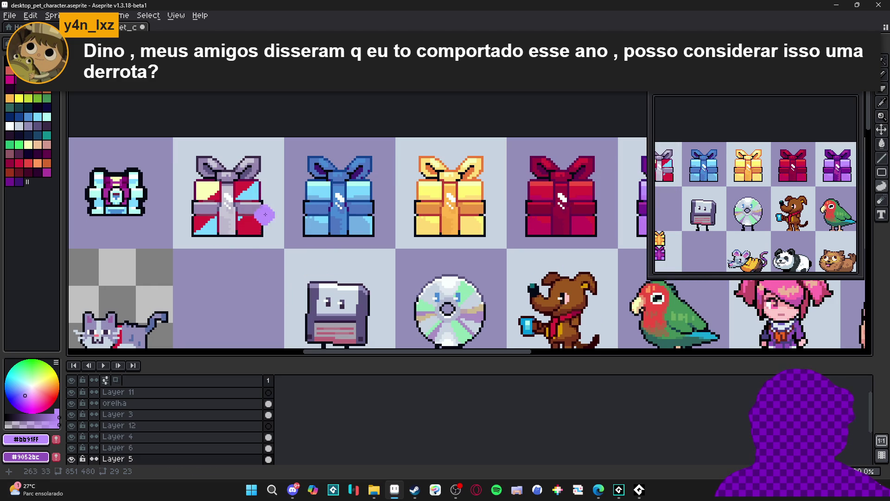
drag(267, 207, 231, 237)
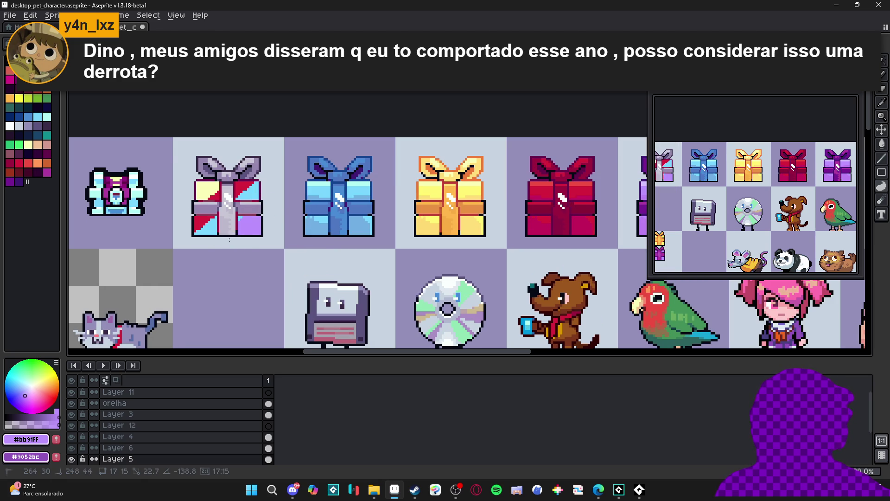
alt+click(214, 228)
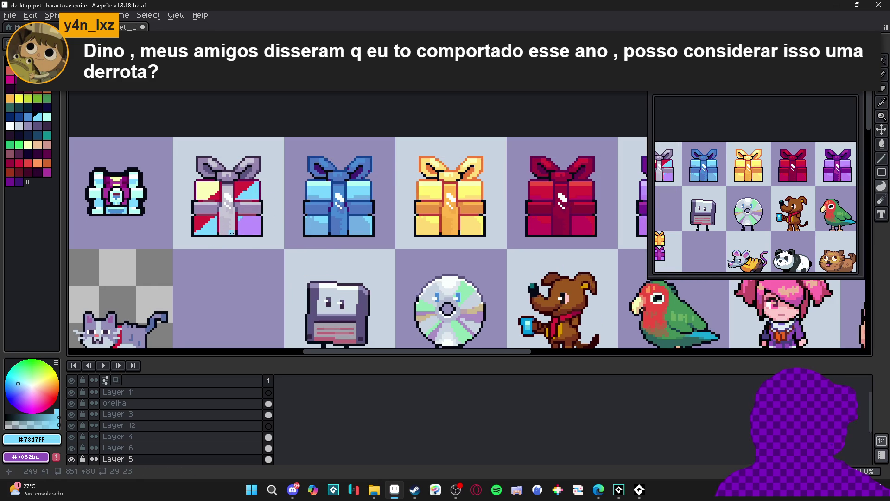
alt+click(244, 180)
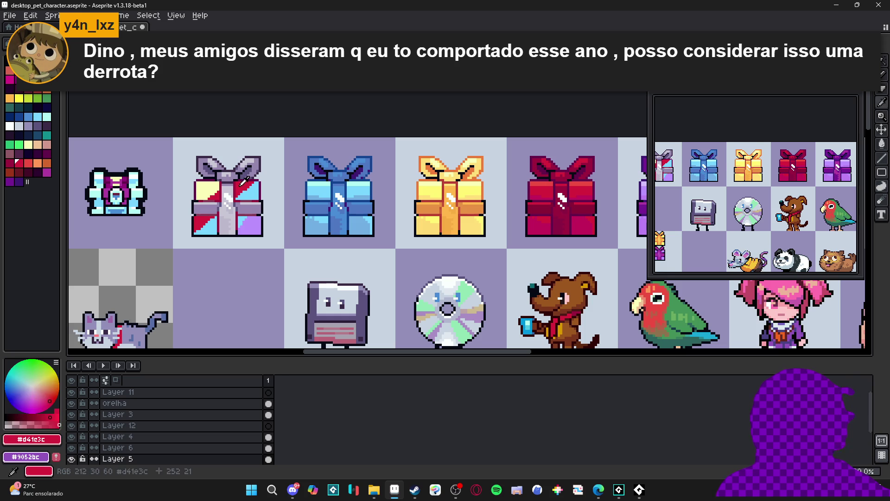
scroll(195, 232, up, 3)
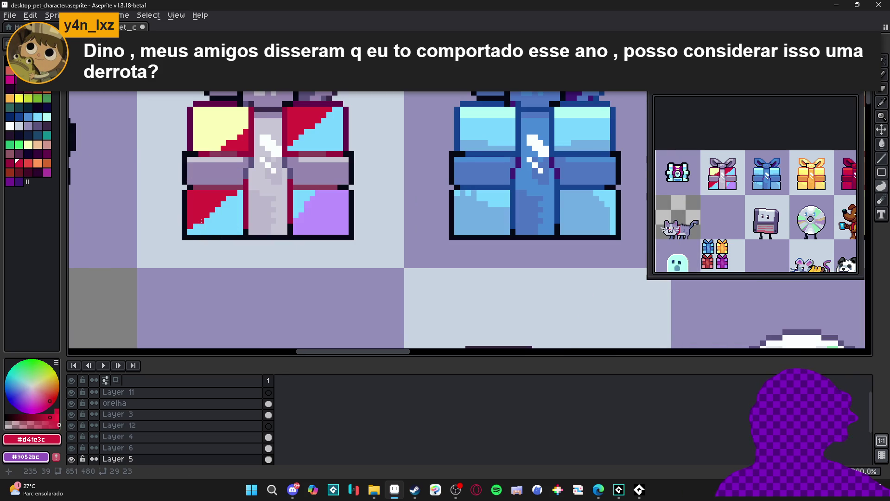
Paint a light-blue diagonal across the upper-right red panel and recolour the leftover red pixels.
click(224, 204)
alt+click(229, 218)
click(236, 193)
shift+click(343, 94)
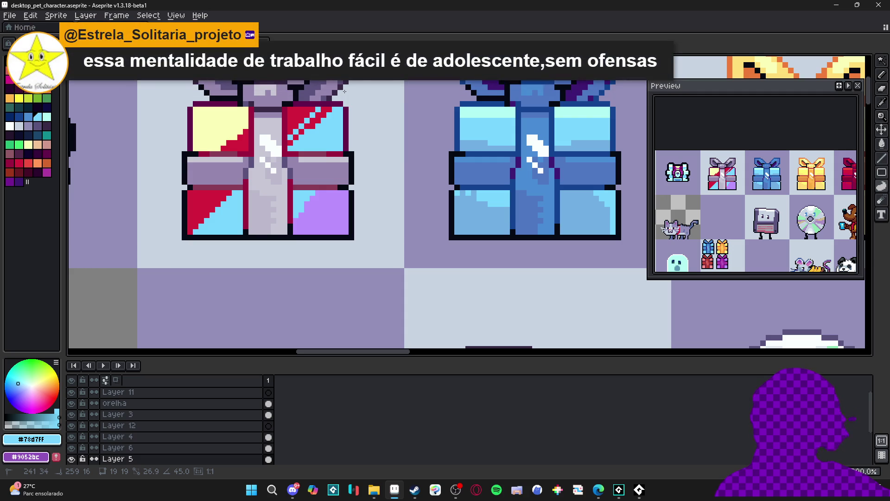
scroll(342, 100, up, 1)
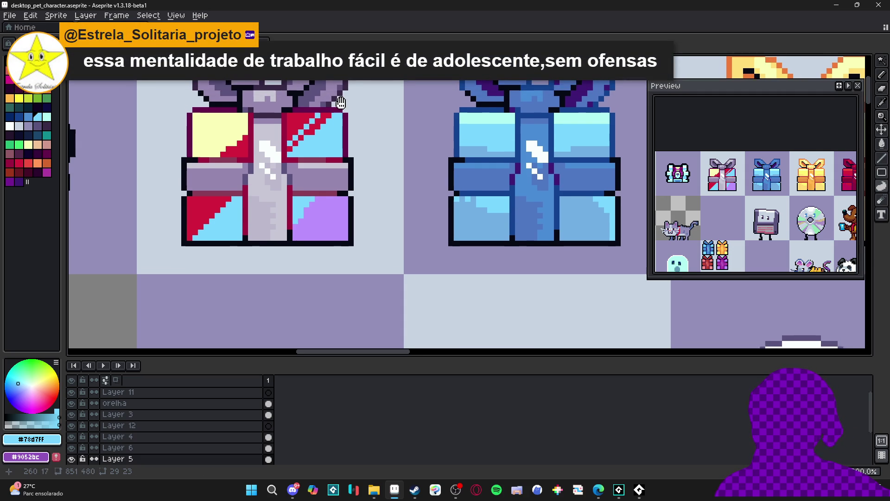
drag(323, 121, 288, 154)
click(308, 137)
Add a purple pixel to the lower-right panel, then colour-select the gift and deselect it.
alt+click(312, 202)
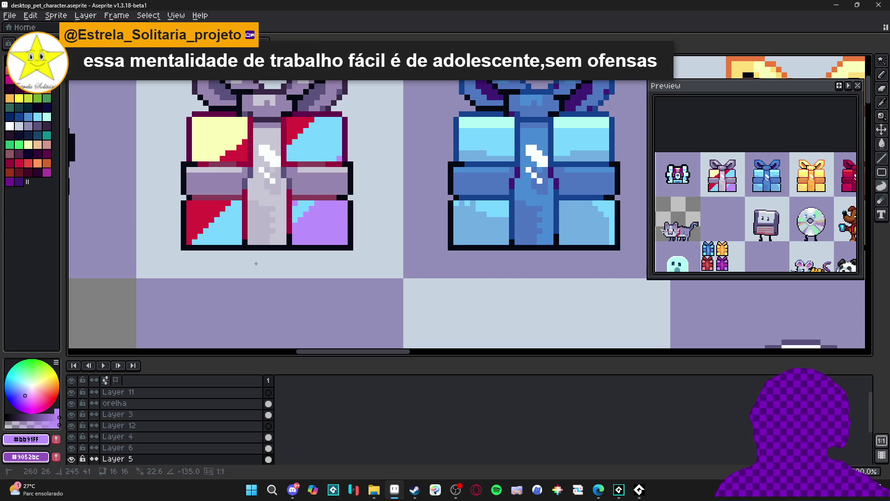
click(300, 211)
key(g)
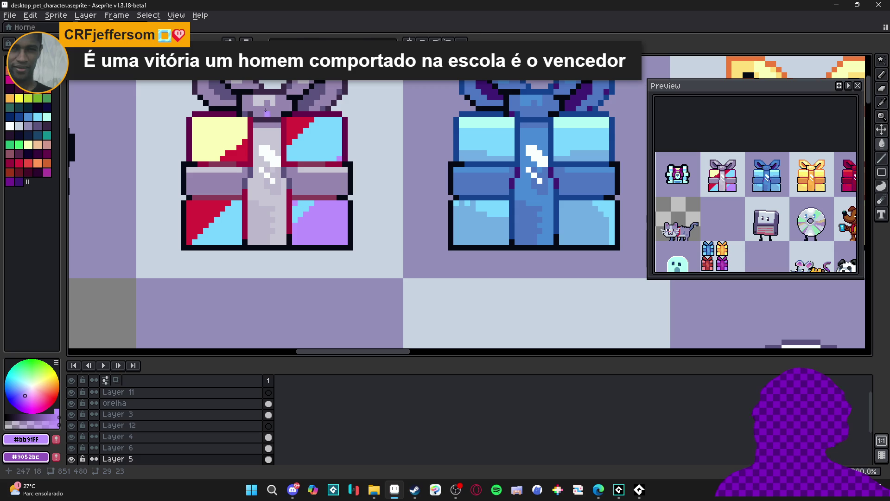
key(w)
click(332, 159)
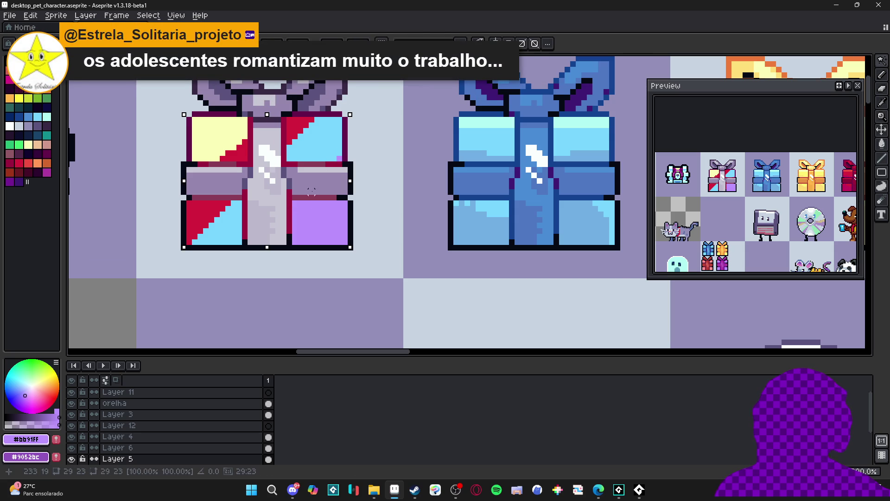
key(ctrl+d)
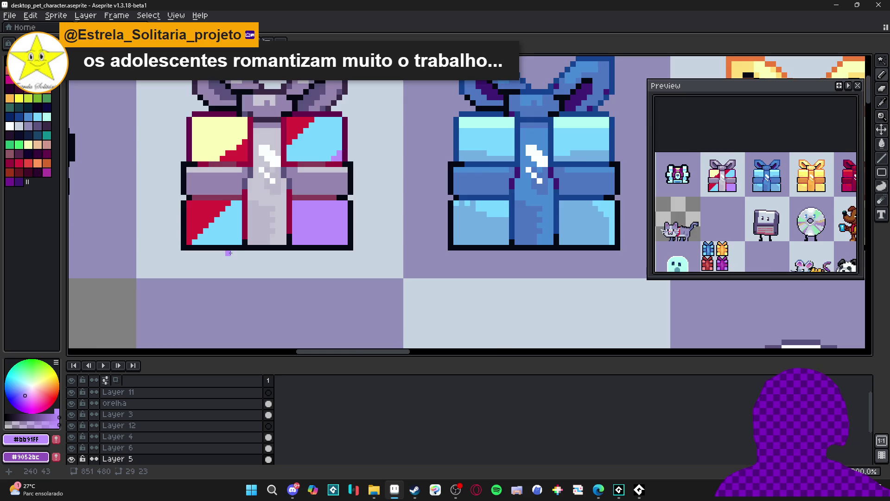
Sample the gift's red and light blue, then shade the lower-left corner pixels muted pink.
scroll(235, 230, down, 1)
scroll(229, 216, up, 1)
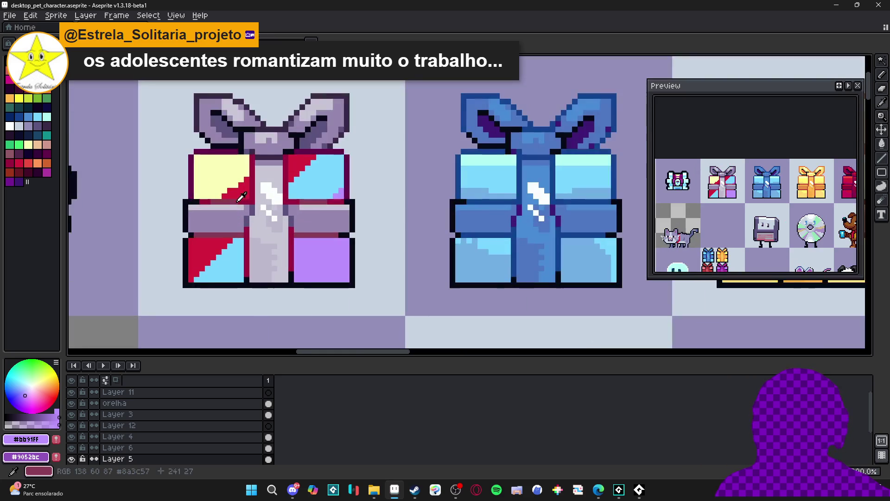
alt+click(240, 189)
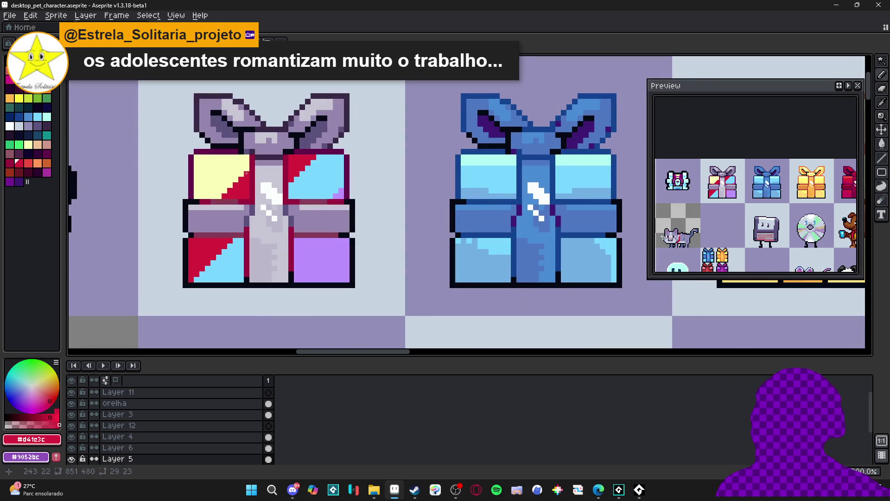
scroll(248, 191, down, 2)
scroll(255, 215, up, 2)
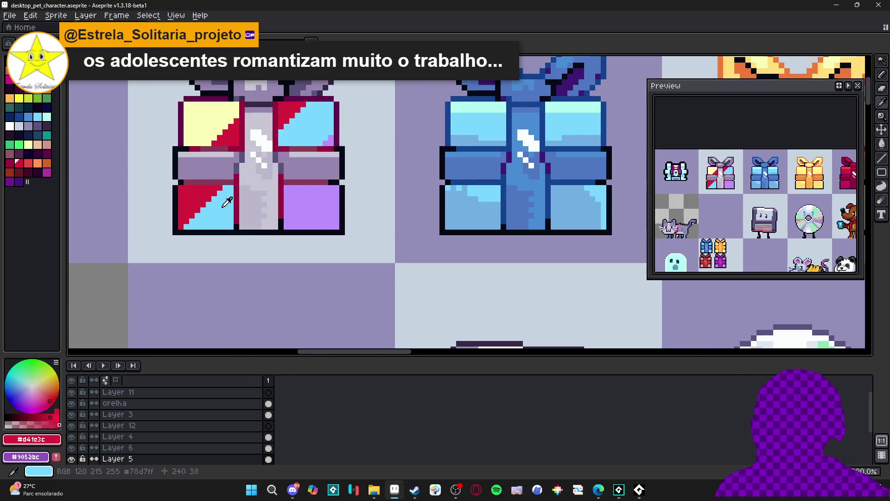
alt+click(230, 216)
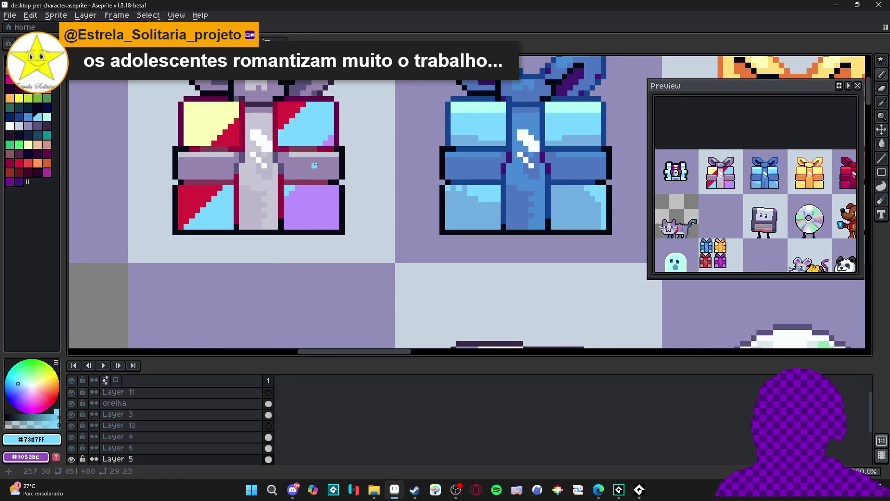
scroll(300, 197, down, 1)
scroll(298, 222, down, 1)
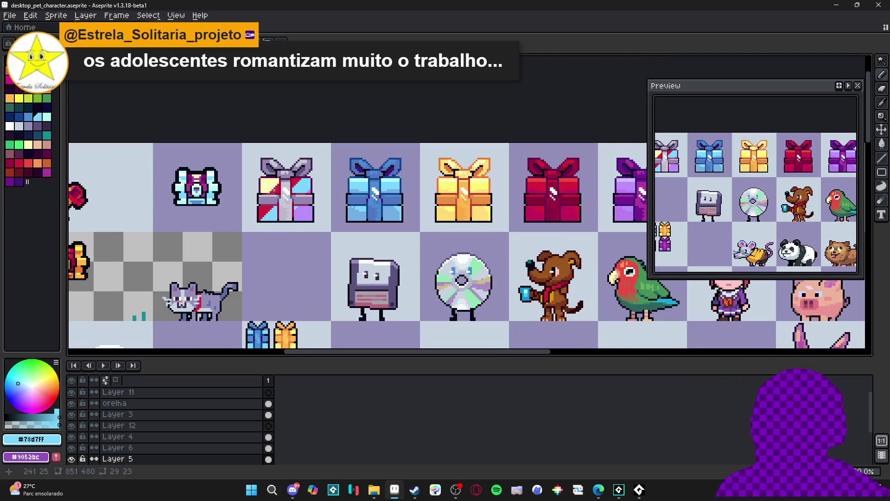
scroll(289, 212, down, 1)
scroll(232, 185, up, 3)
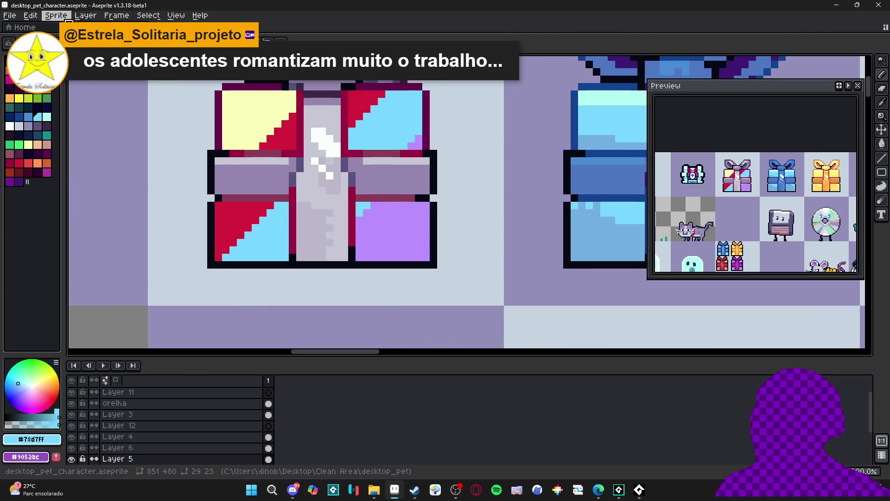
alt+click(248, 223)
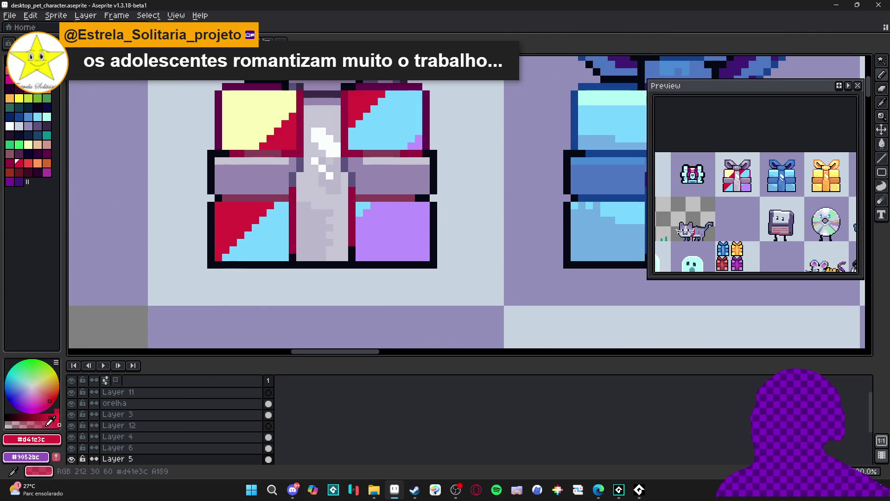
mouse_move(241, 250)
mouse_down()
mouse_move(233, 254)
mouse_move(241, 251)
mouse_up()
Draw muted-pink staircase diagonals along the centre and in the top-right.
alt+click(232, 256)
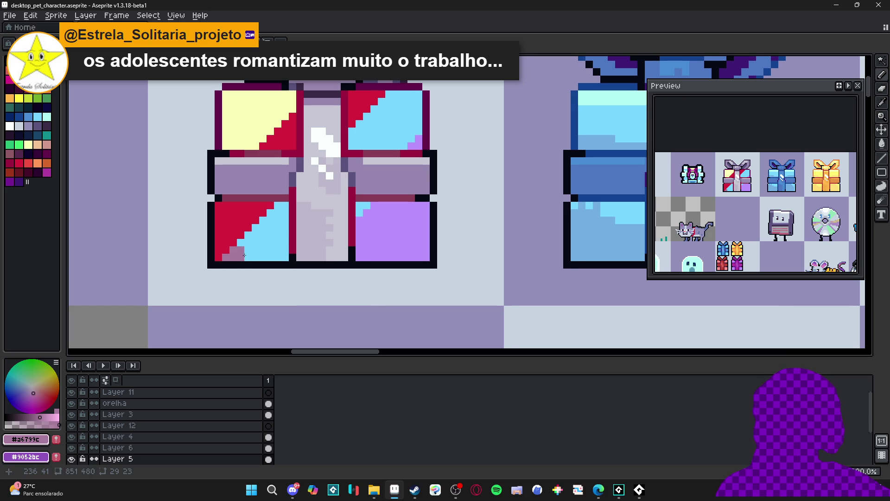
shift+click(286, 213)
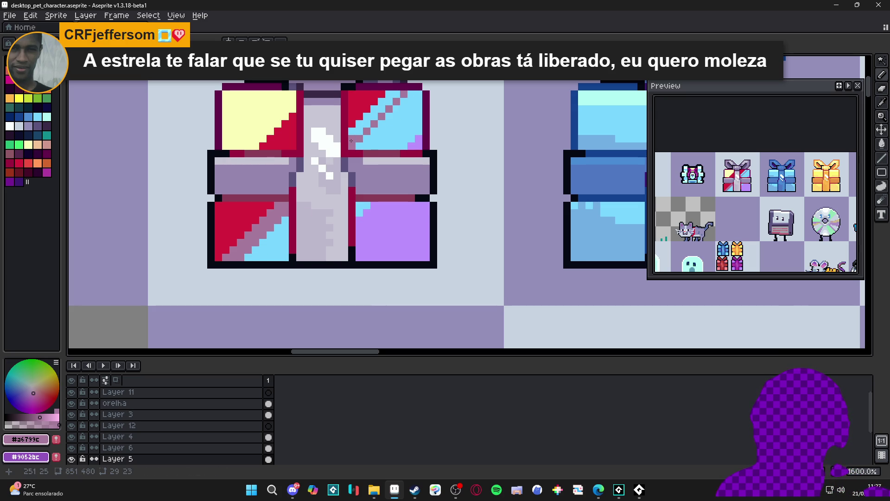
shift+click(386, 98)
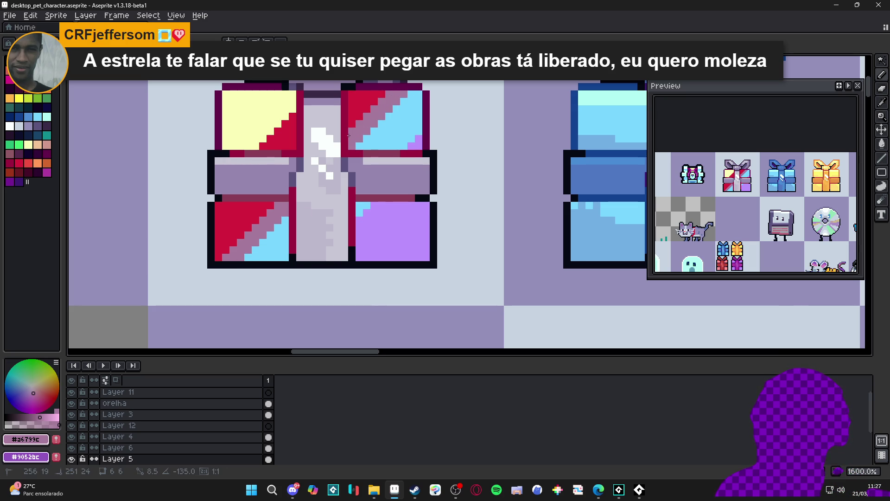
Paint a #aaa2ff lavender diagonal band over the light-blue pixels in the purple panel.
alt+click(363, 200)
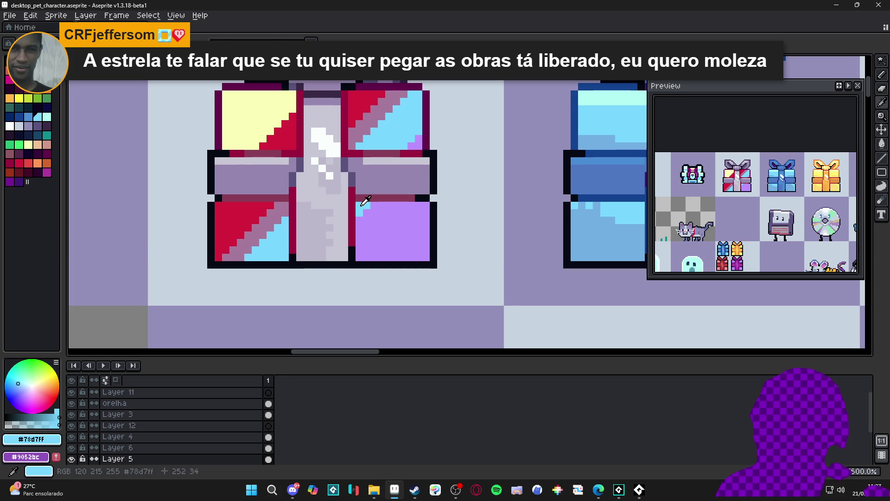
click(19, 425)
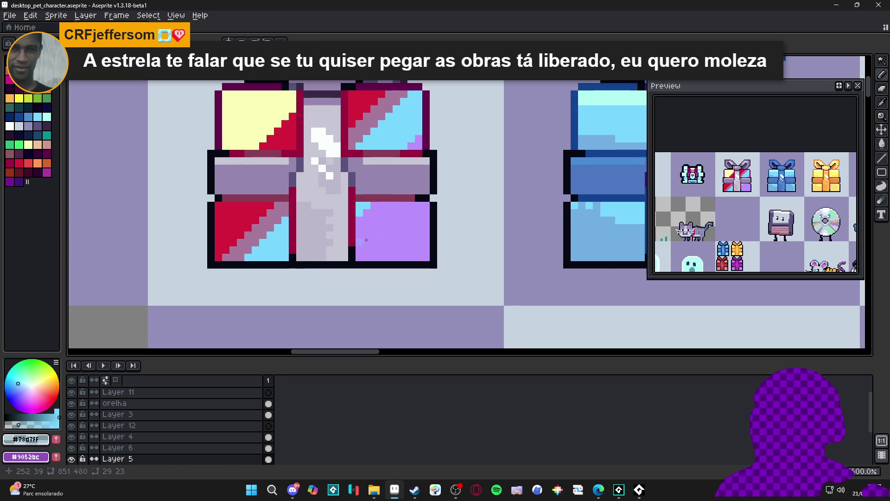
alt+click(385, 204)
shift+click(363, 234)
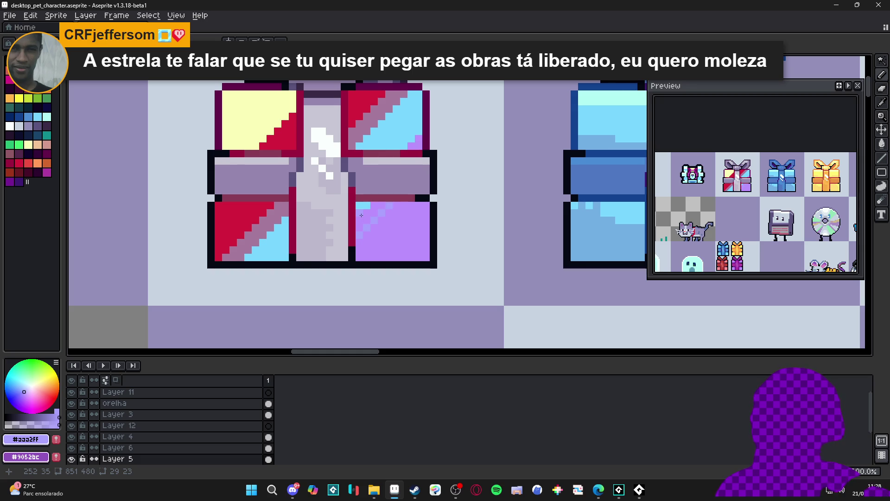
shift+click(384, 205)
click(413, 147)
key(g)
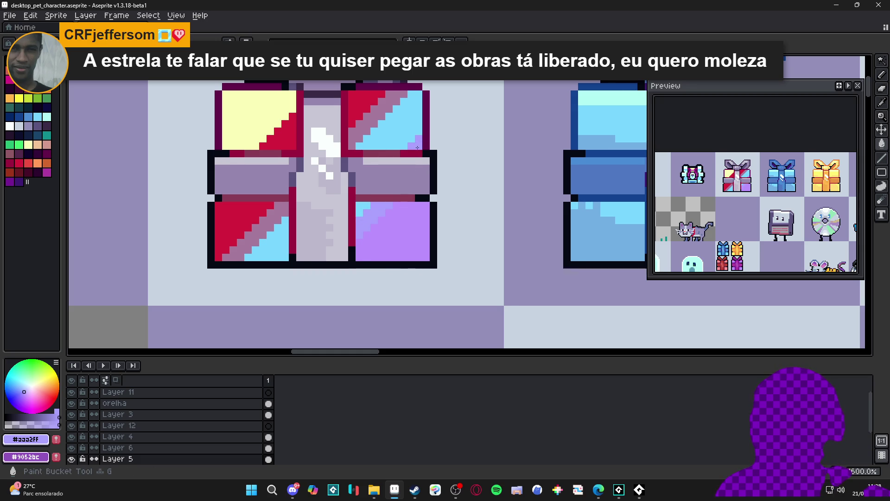
scroll(325, 182, down, 2)
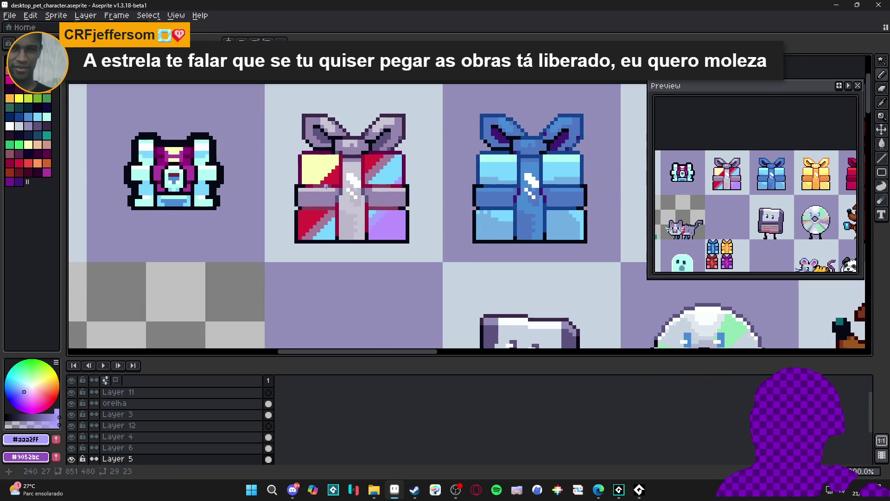
Magic Wand-select only the yellow area of the gift's top-left panel.
scroll(326, 187, up, 2)
click(19, 163)
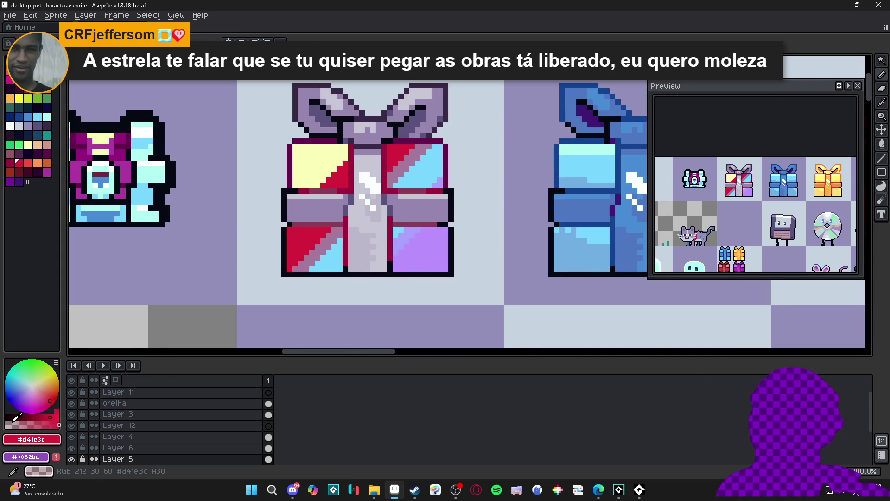
scroll(319, 188, up, 1)
click(332, 170)
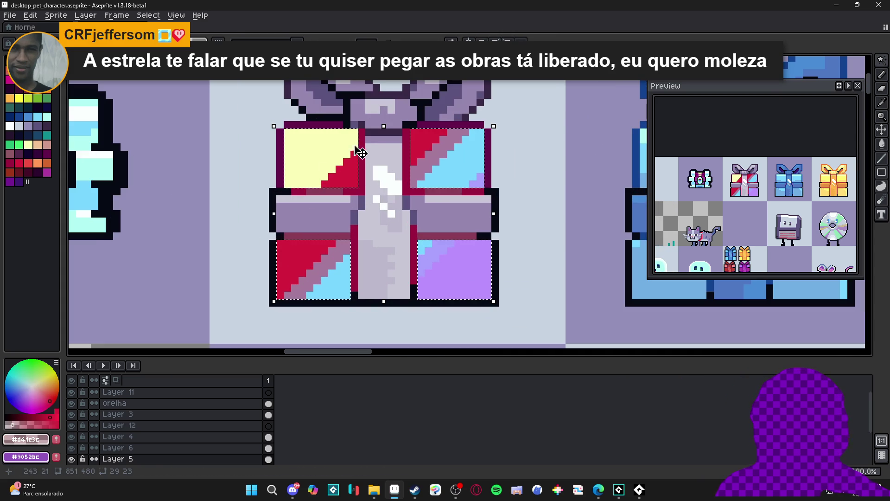
key(w)
click(357, 150)
key(b)
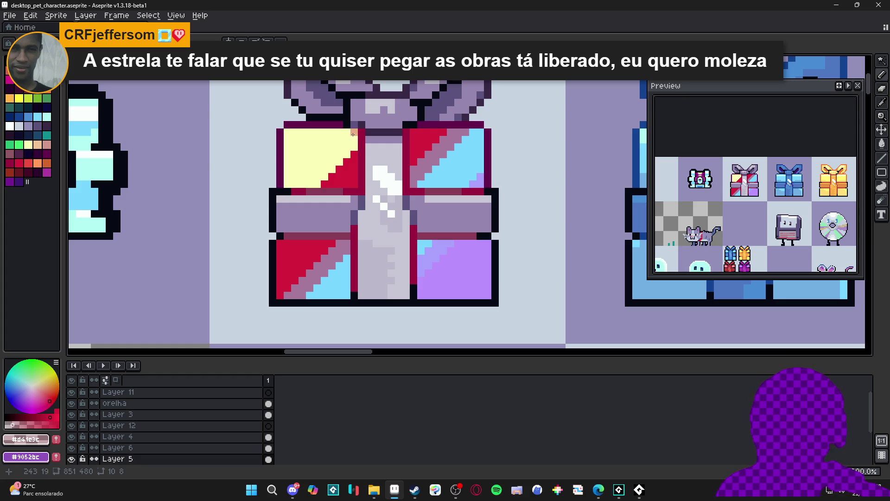
Draw a #efc398 peach diagonal in the yellow panel and bucket-fill the band beside it.
alt+click(352, 134)
mouse_move(353, 134)
mouse_down()
mouse_move(304, 185)
mouse_move(314, 176)
mouse_up()
key(g)
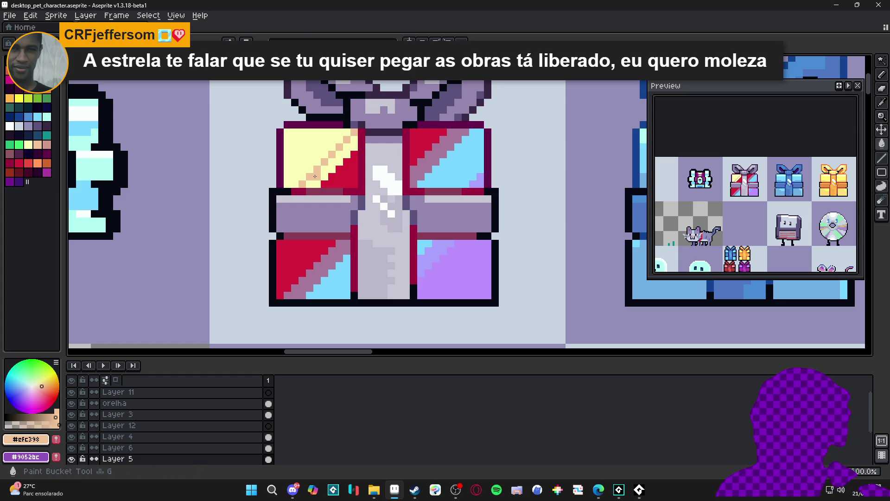
click(315, 176)
scroll(285, 239, down, 3)
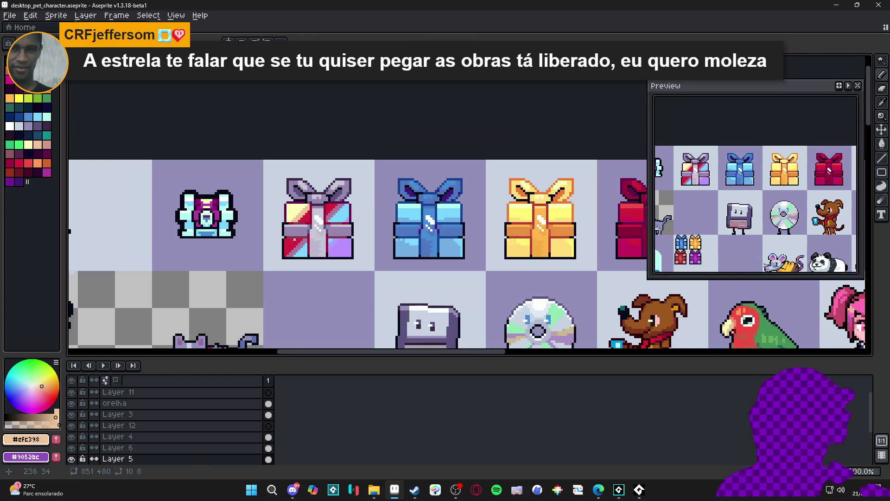
scroll(324, 257, down, 2)
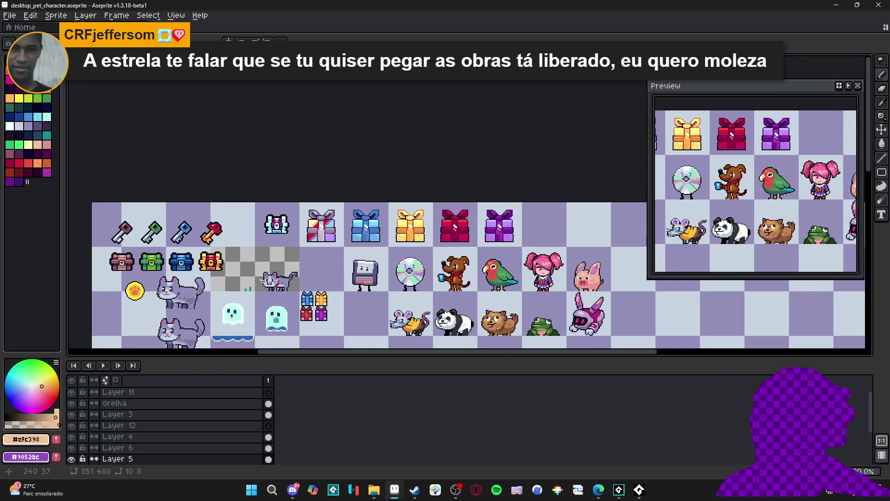
scroll(315, 237, up, 3)
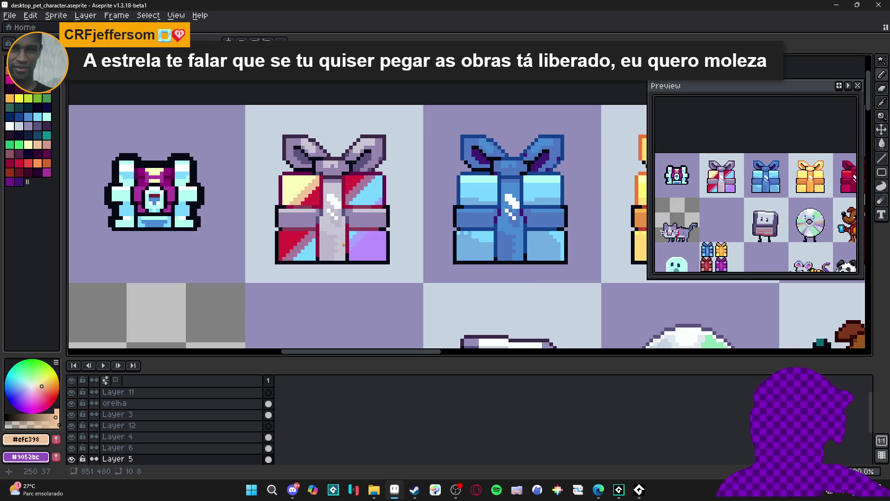
scroll(326, 247, up, 2)
alt+click(277, 259)
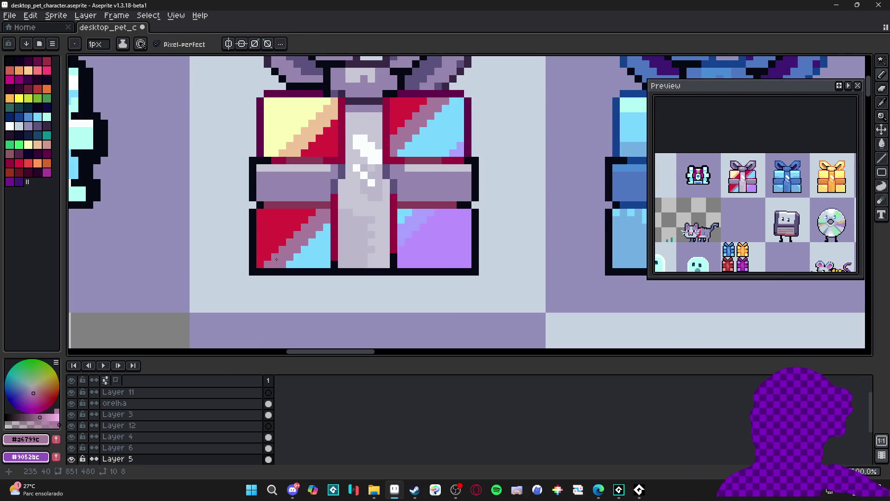
Bucket-fill the top-right and bottom-left panels' light blue with #bb91ff purple.
scroll(276, 258, down, 1)
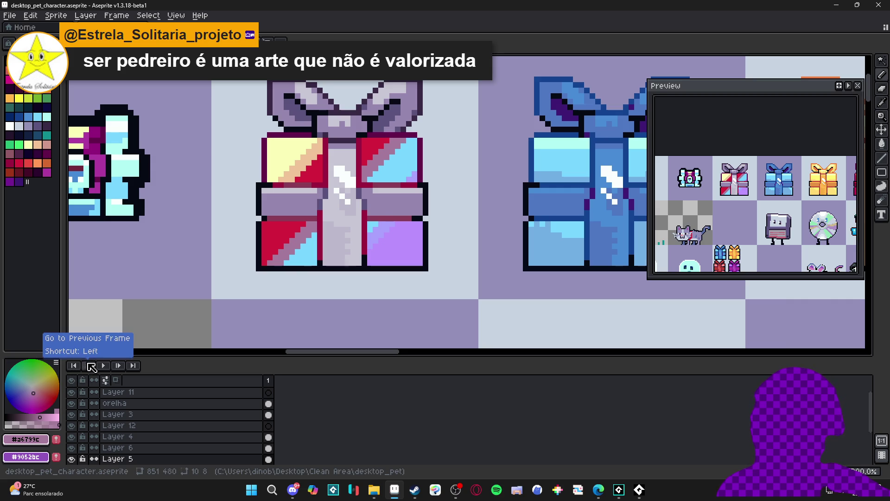
alt+click(408, 245)
key(g)
click(396, 170)
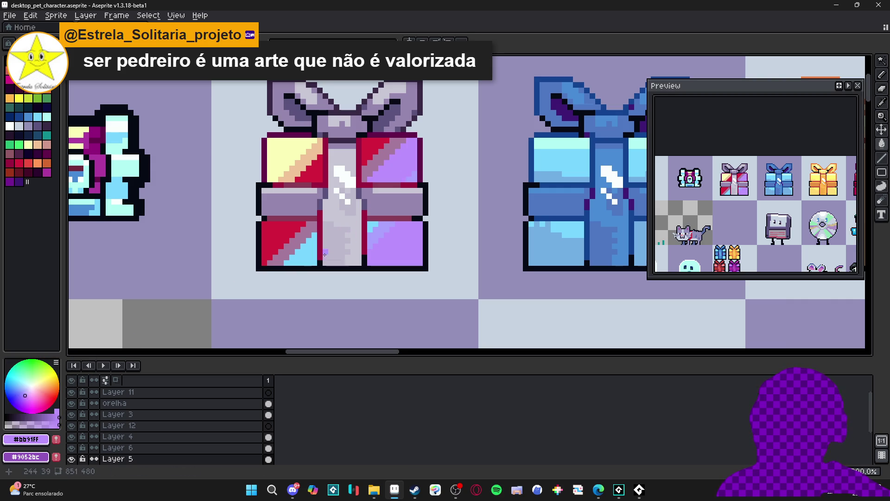
click(306, 252)
Fill the bottom-right panel with #78d7ff light blue.
scroll(373, 230, down, 2)
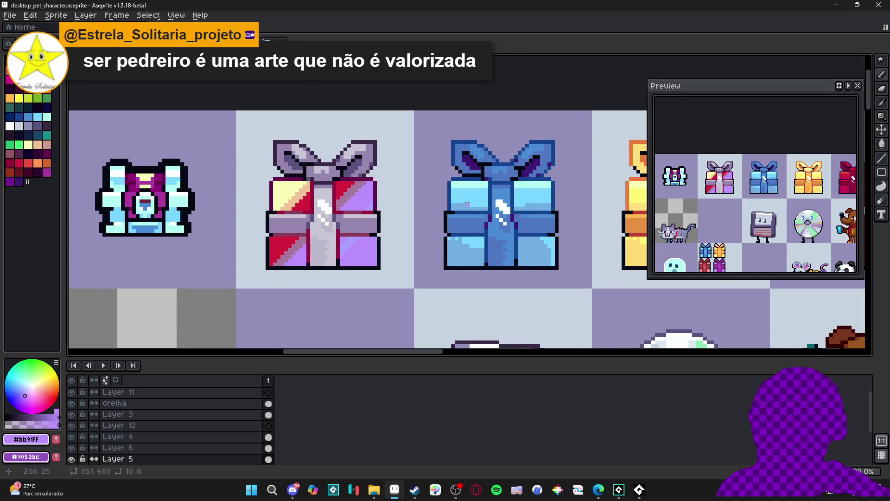
alt+click(390, 249)
click(374, 255)
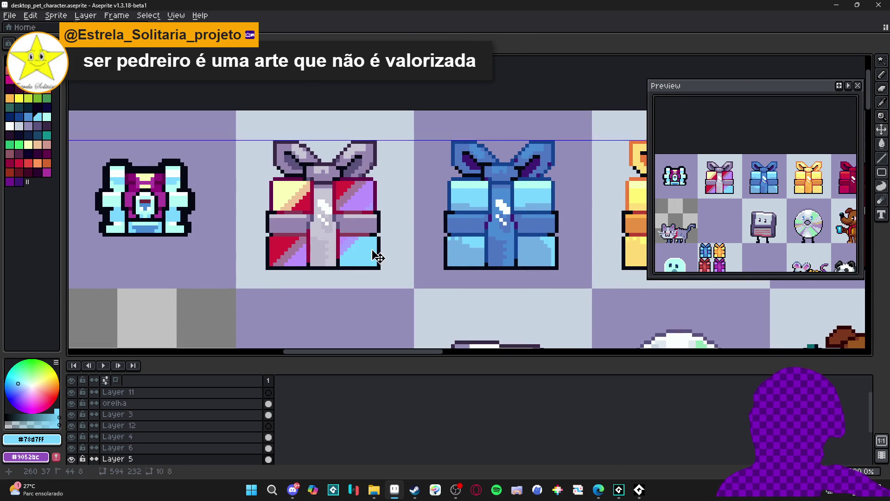
scroll(373, 255, down, 1)
scroll(372, 253, down, 1)
scroll(371, 256, up, 2)
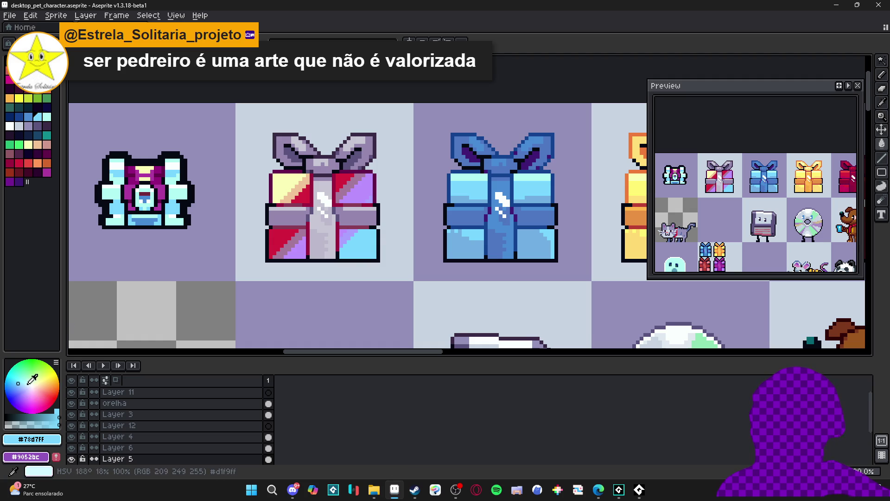
scroll(394, 218, up, 2)
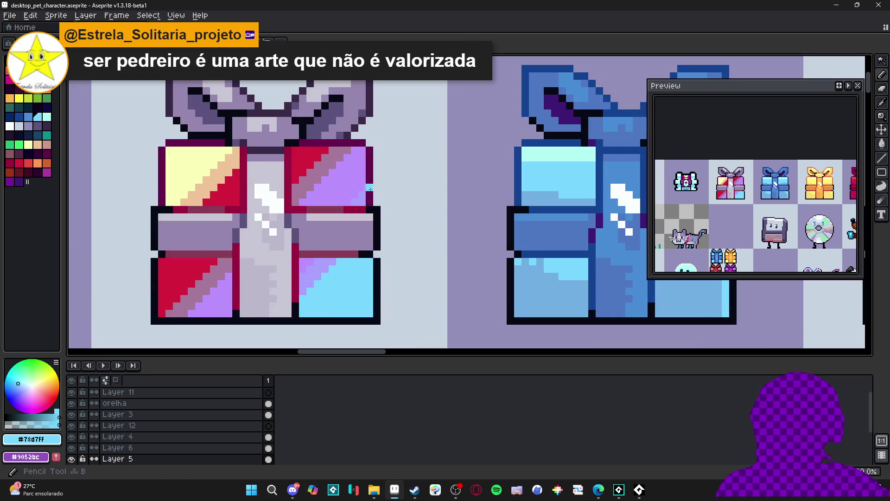
Extend the lavender stripe in the lower-right panel and save the sprite.
alt+click(370, 187)
scroll(399, 218, down, 1)
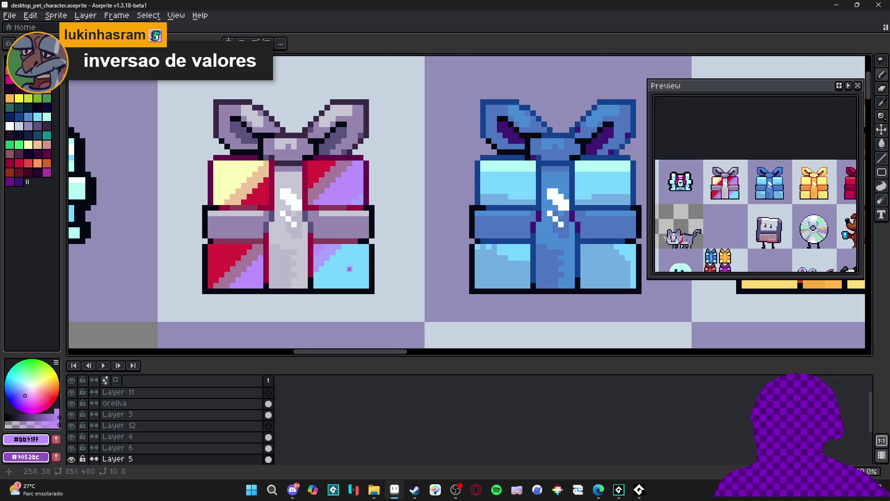
scroll(350, 269, up, 1)
alt+click(349, 247)
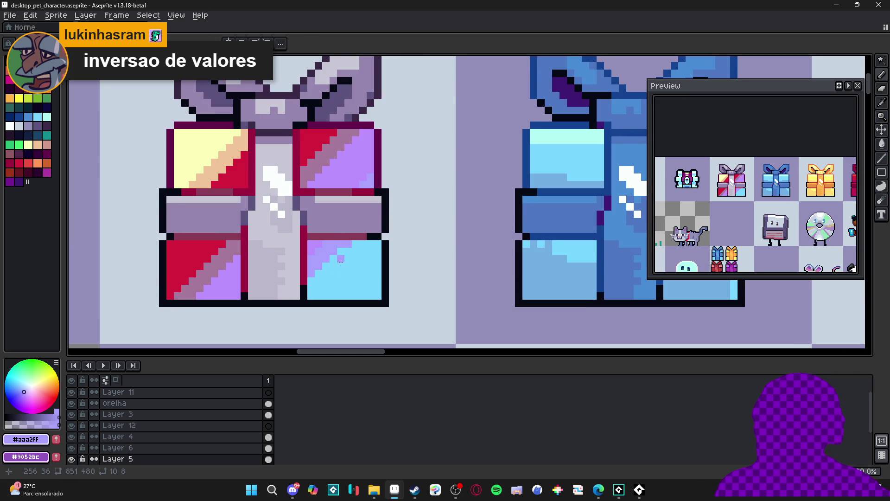
drag(340, 263, 354, 242)
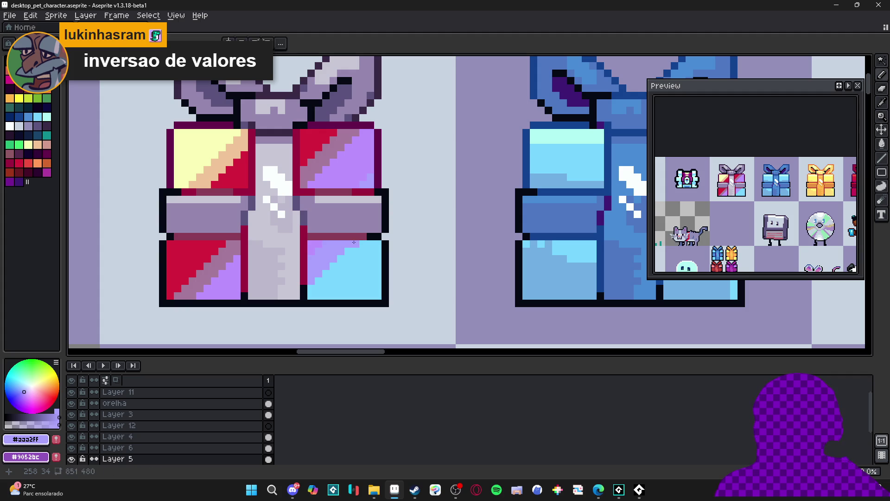
key(ctrl+s)
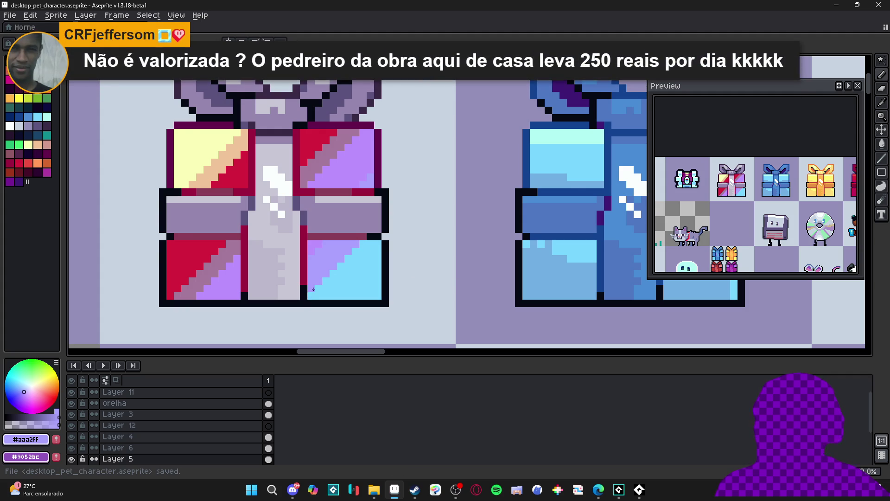
Repaint the stray lavender pixels purple and sample the ribbon's light grey.
scroll(357, 209, down, 1)
scroll(358, 203, up, 2)
alt+click(347, 181)
drag(367, 191, 367, 206)
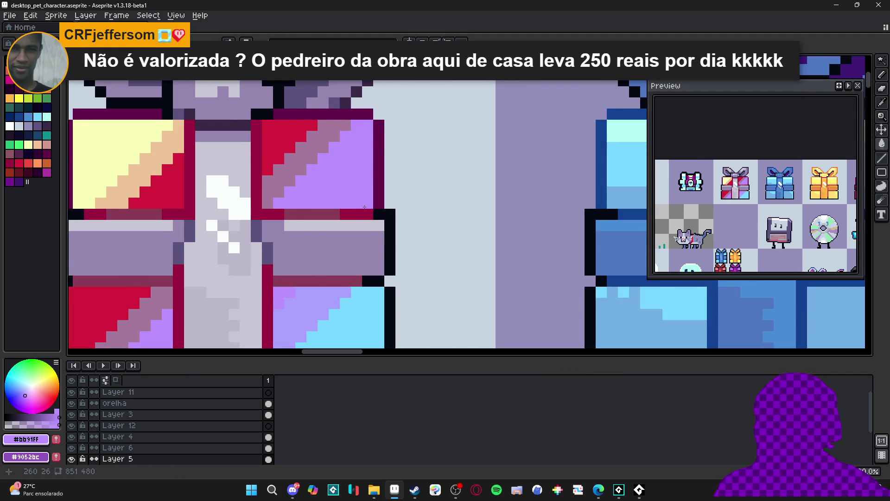
scroll(364, 207, down, 2)
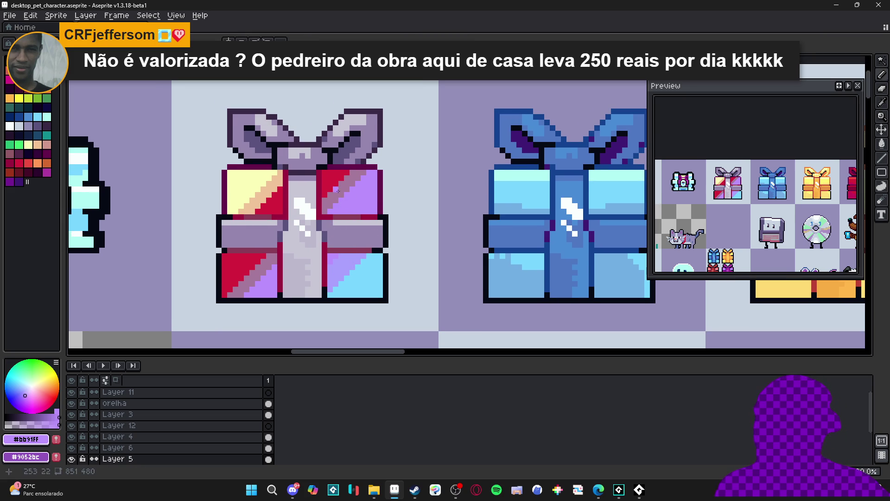
alt+click(314, 198)
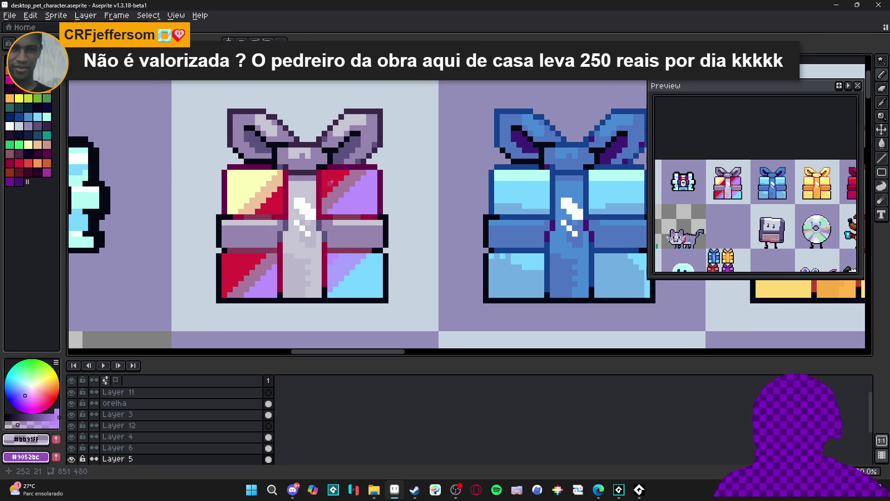
Paint #cb4c8d pink diagonal shading along the top-right panel's stripe.
scroll(332, 182, up, 1)
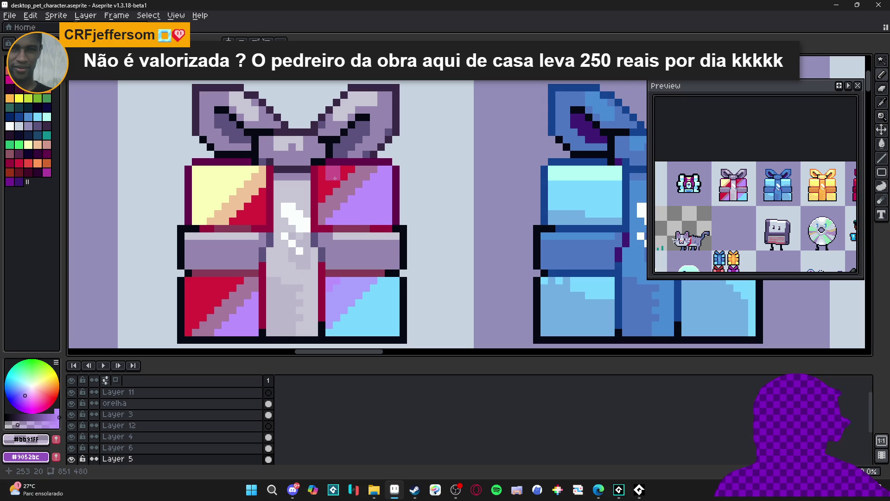
alt+click(335, 177)
drag(369, 169, 325, 216)
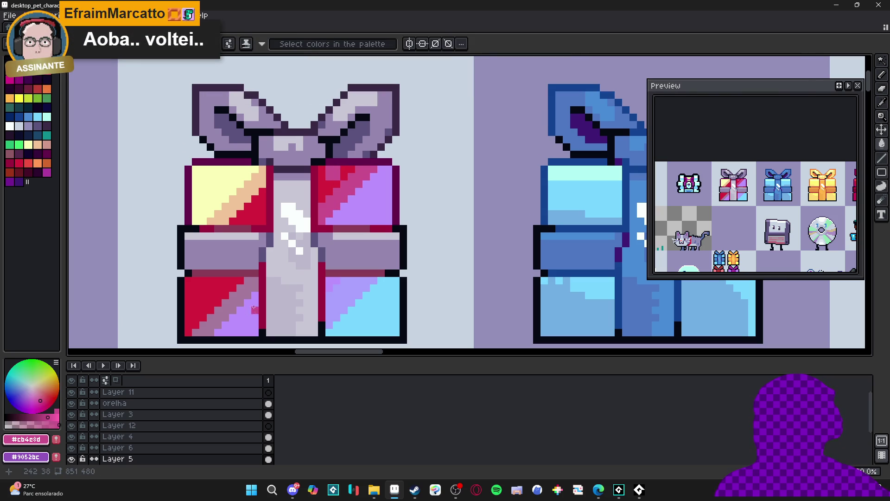
alt+click(330, 182)
mouse_move(339, 167)
mouse_down()
mouse_move(326, 184)
mouse_move(340, 197)
mouse_up()
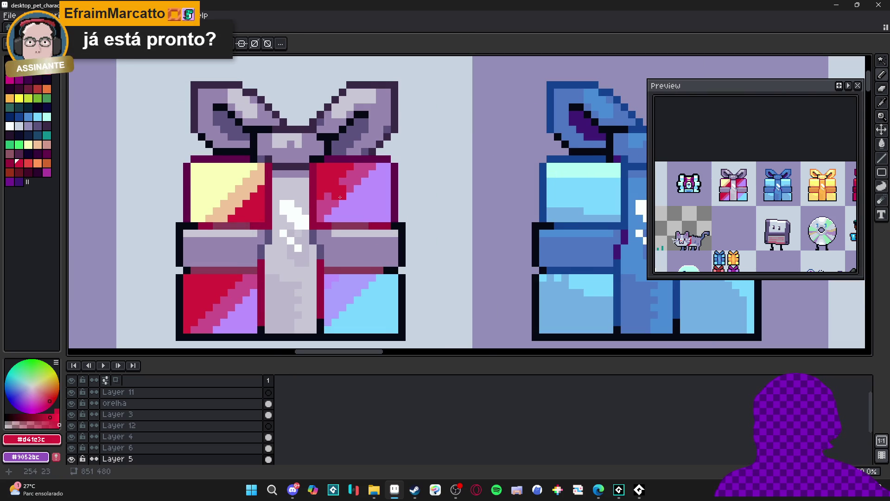
scroll(343, 190, down, 2)
scroll(352, 183, up, 1)
alt+click(355, 179)
drag(368, 173, 346, 203)
click(327, 218)
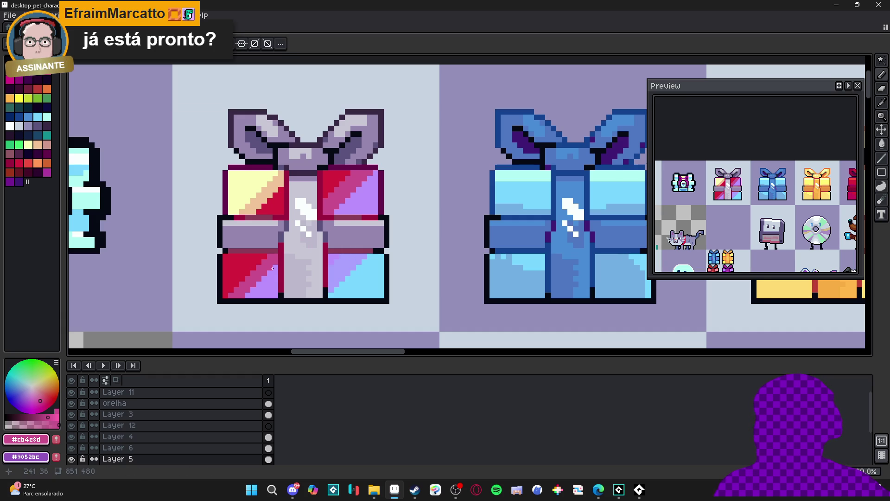
scroll(277, 206, down, 2)
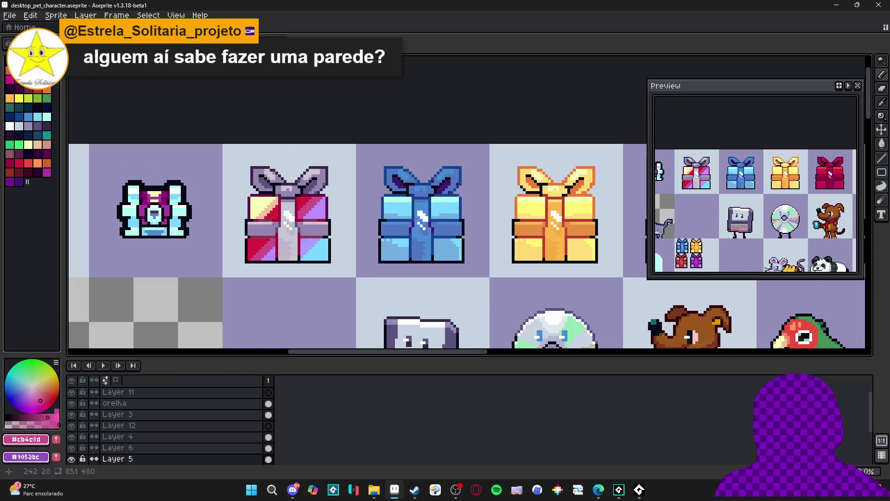
scroll(277, 206, up, 4)
Repaint the stray pixel in the yellow panel back to #f5ffb8 pale yellow.
alt+click(277, 206)
scroll(278, 204, down, 3)
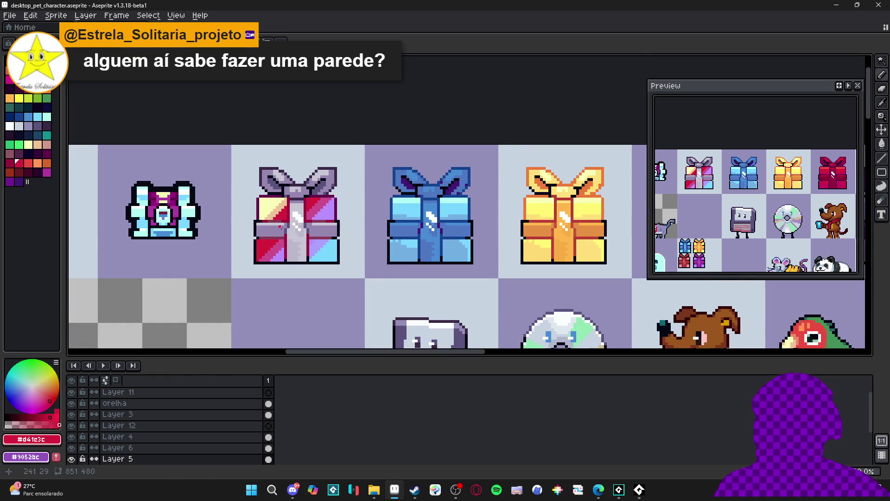
scroll(281, 227, down, 1)
scroll(278, 228, up, 3)
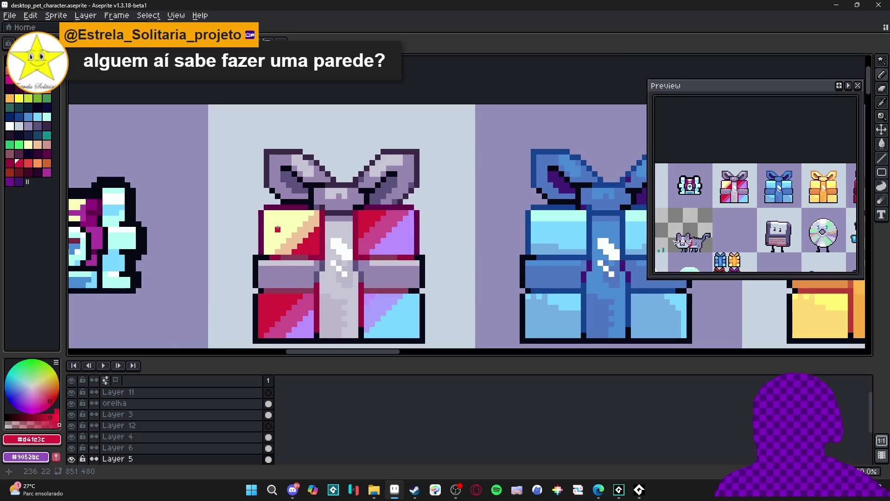
scroll(278, 229, down, 2)
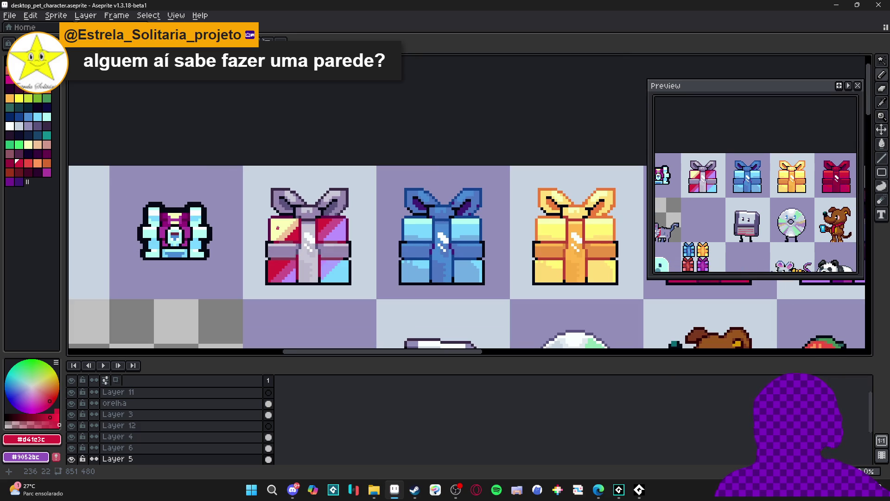
scroll(278, 228, up, 3)
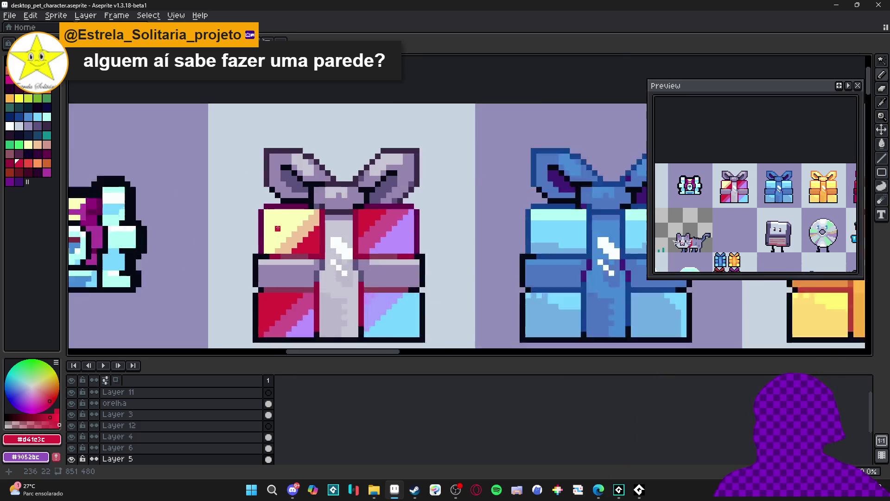
scroll(262, 272, down, 4)
scroll(262, 271, up, 4)
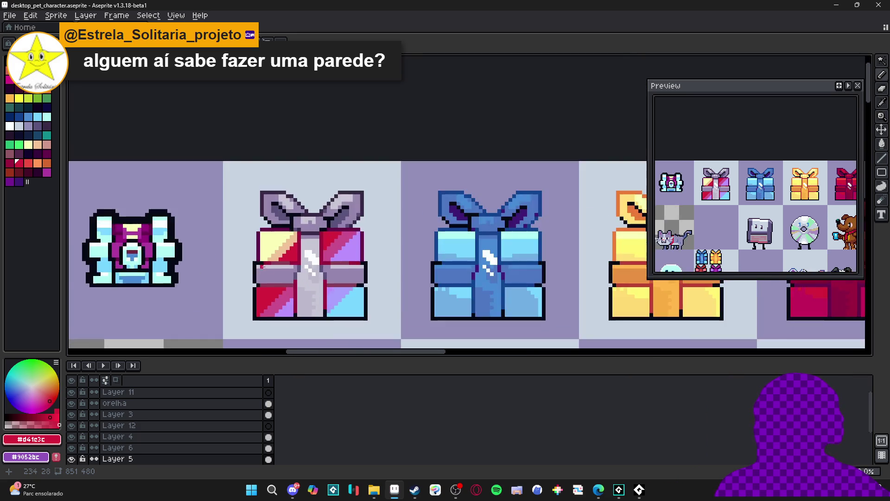
click(13, 425)
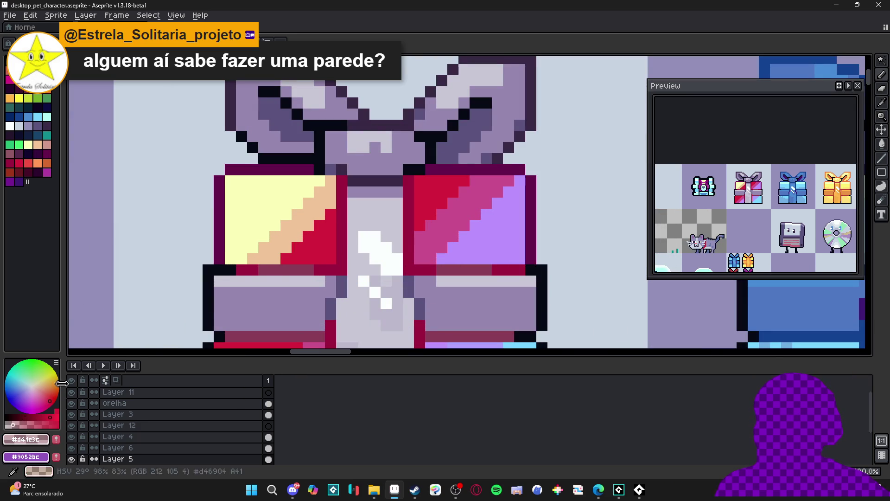
click(267, 215)
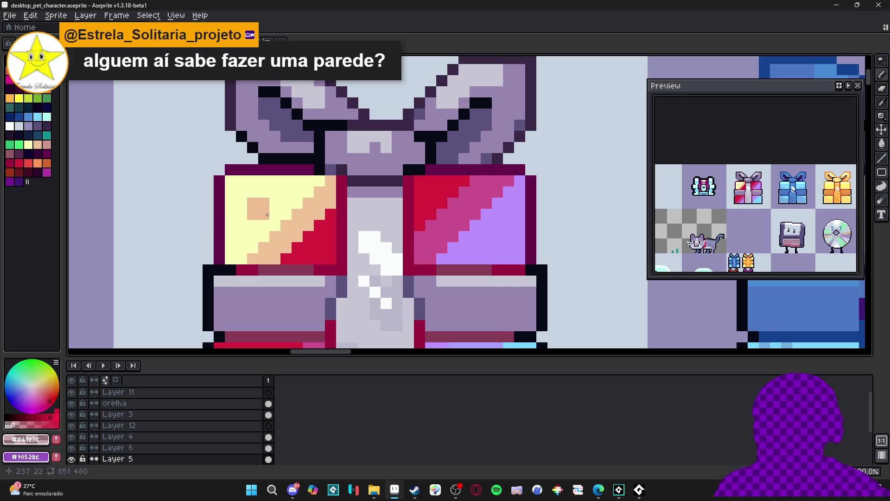
click(266, 214)
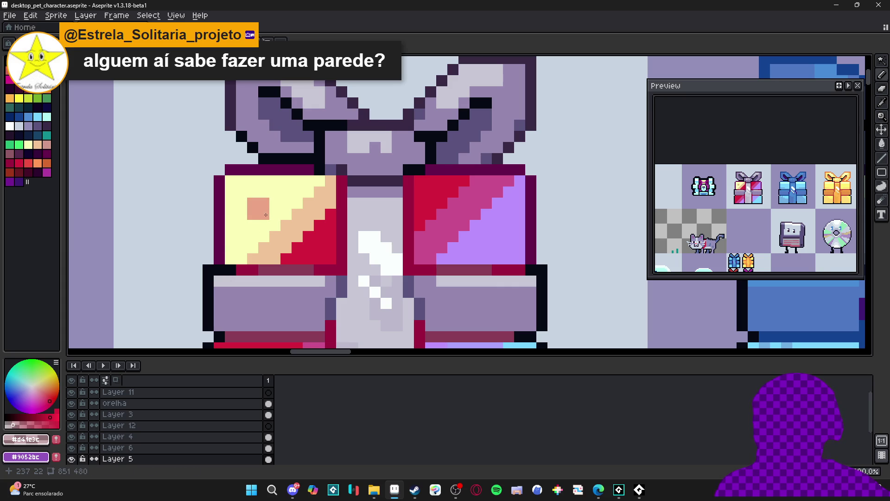
alt+click(275, 210)
click(261, 211)
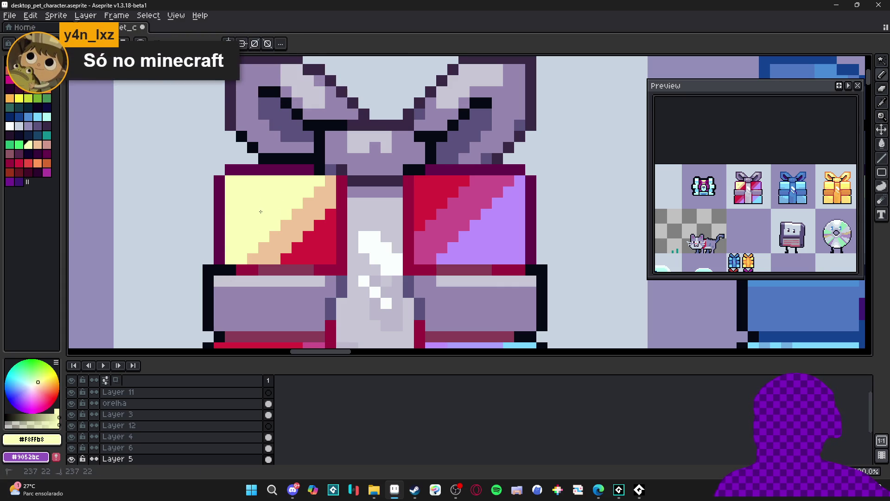
Sample the gift's near-black outline and the ribbon's purple-grey colours.
scroll(260, 211, down, 4)
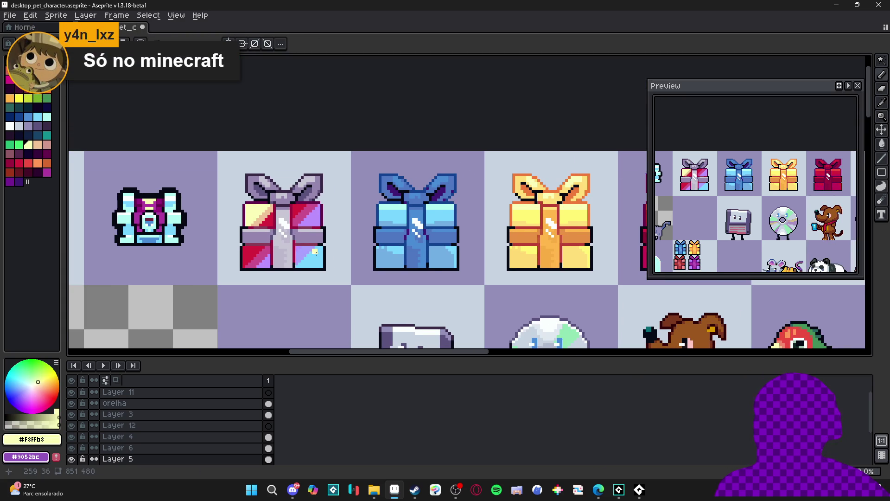
scroll(314, 252, up, 2)
alt+click(300, 261)
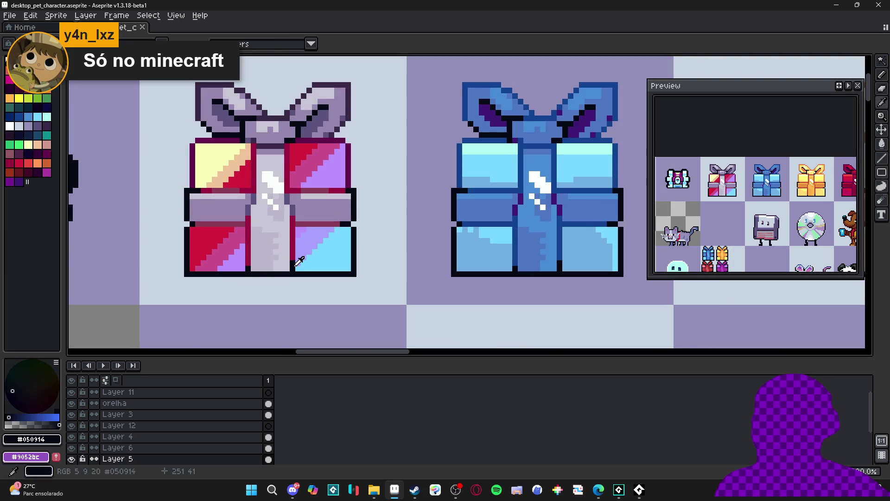
alt+click(293, 221)
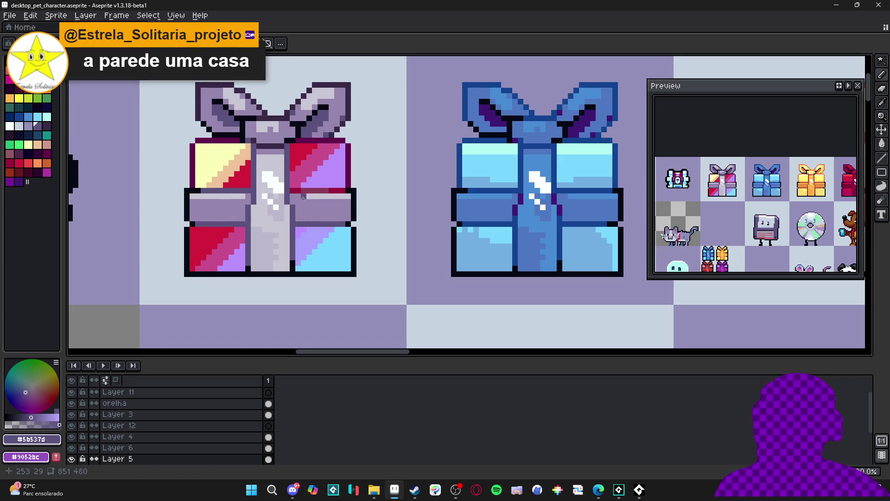
alt+click(341, 193)
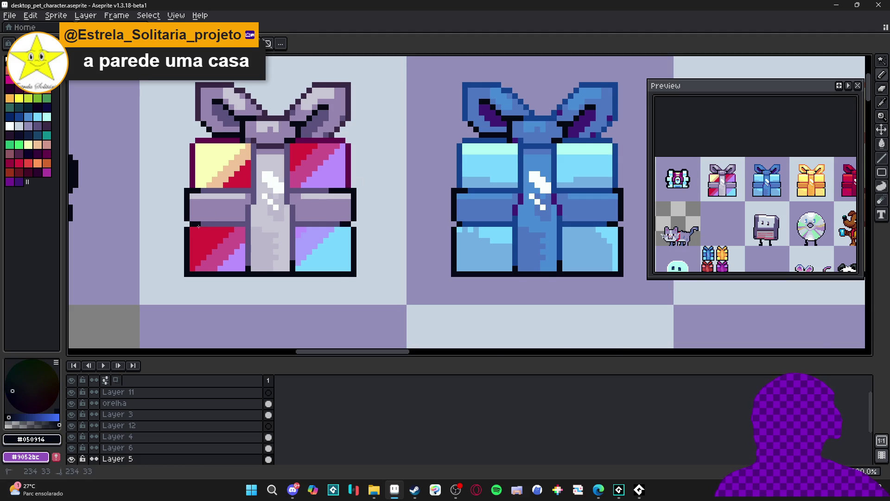
scroll(198, 226, down, 2)
scroll(235, 221, down, 1)
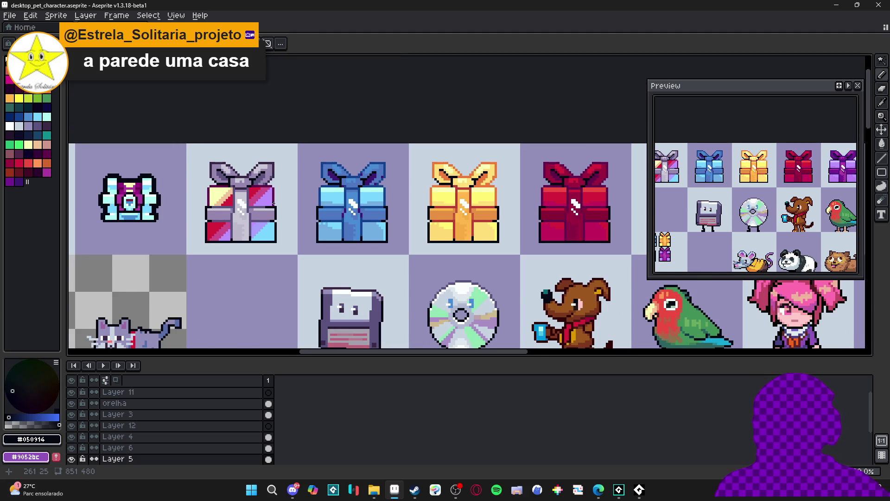
scroll(283, 213, down, 1)
scroll(281, 214, down, 2)
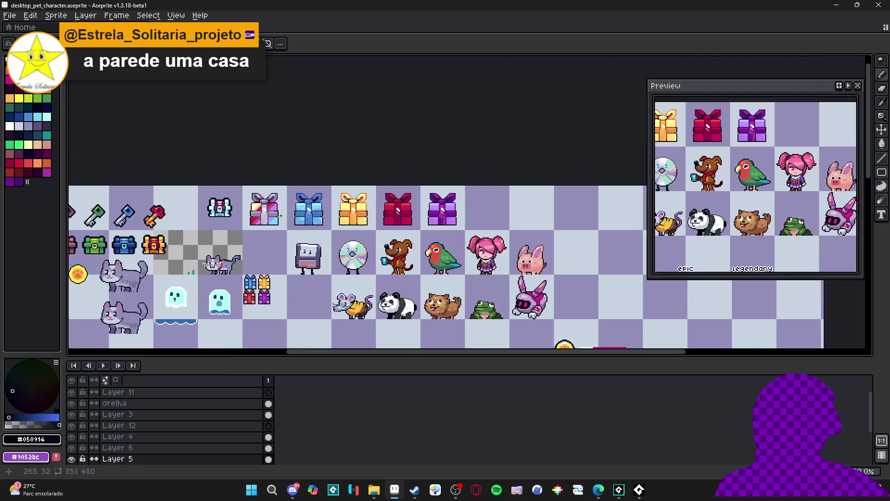
scroll(282, 217, up, 3)
scroll(283, 221, down, 2)
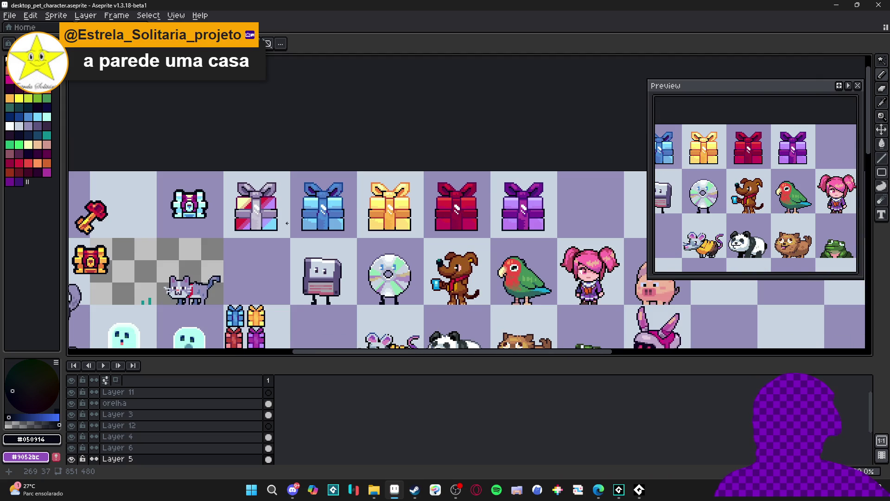
scroll(280, 227, down, 1)
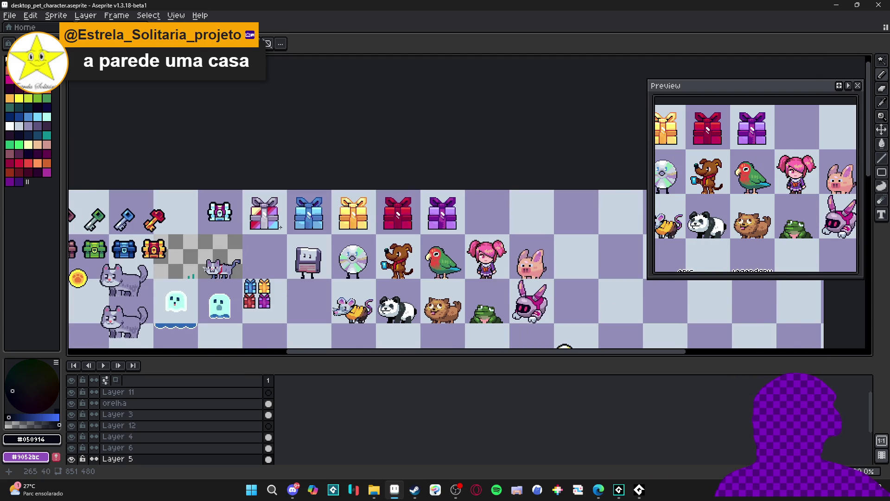
scroll(281, 226, up, 7)
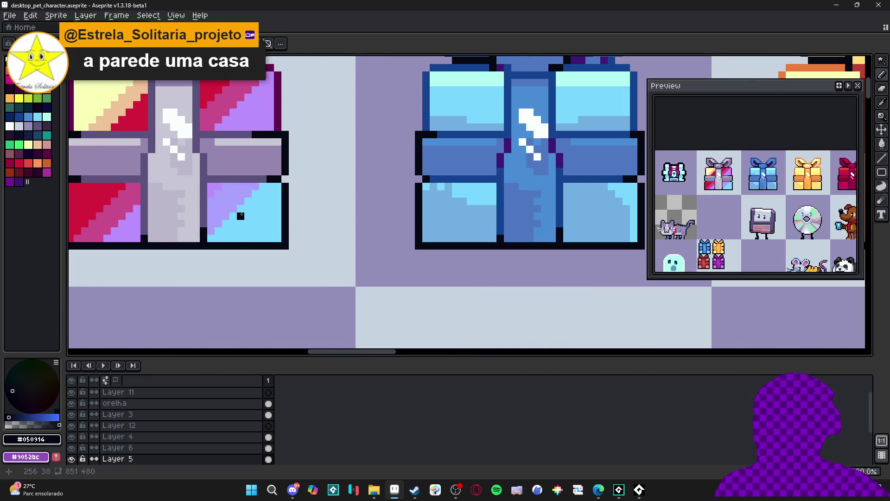
scroll(241, 216, down, 1)
scroll(241, 215, up, 1)
scroll(240, 215, up, 1)
key(alt)
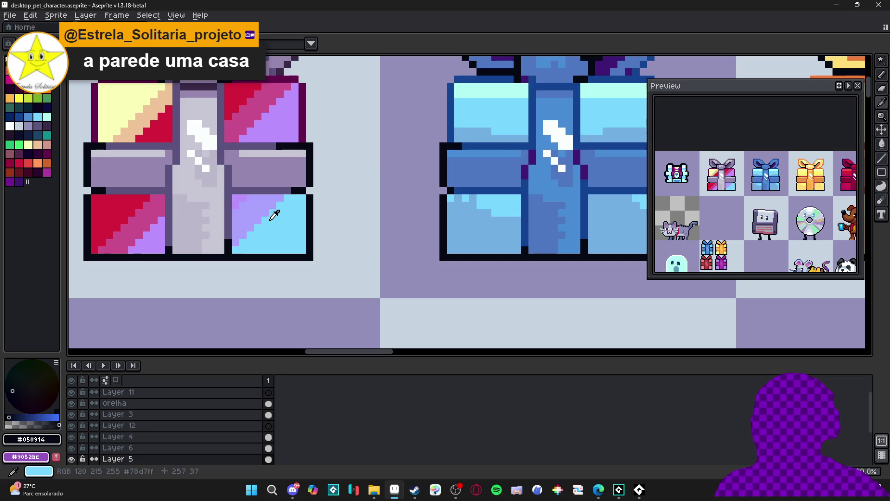
scroll(250, 207, down, 4)
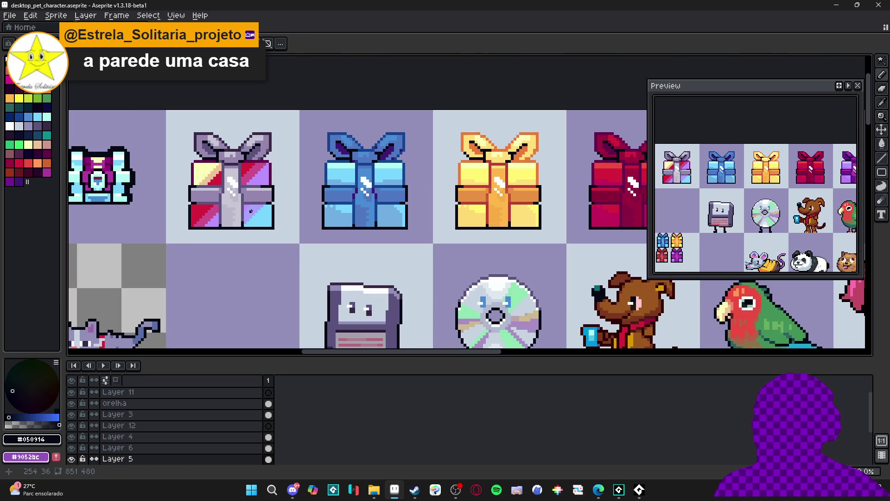
scroll(254, 220, down, 1)
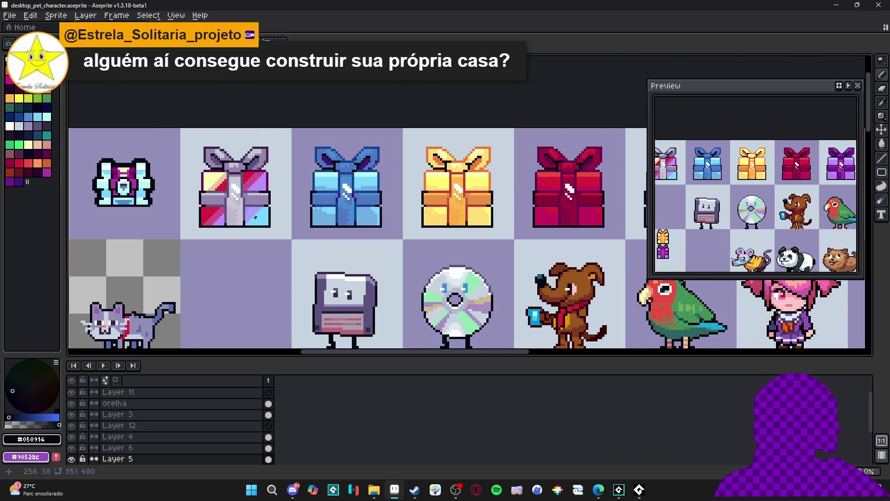
scroll(255, 218, up, 2)
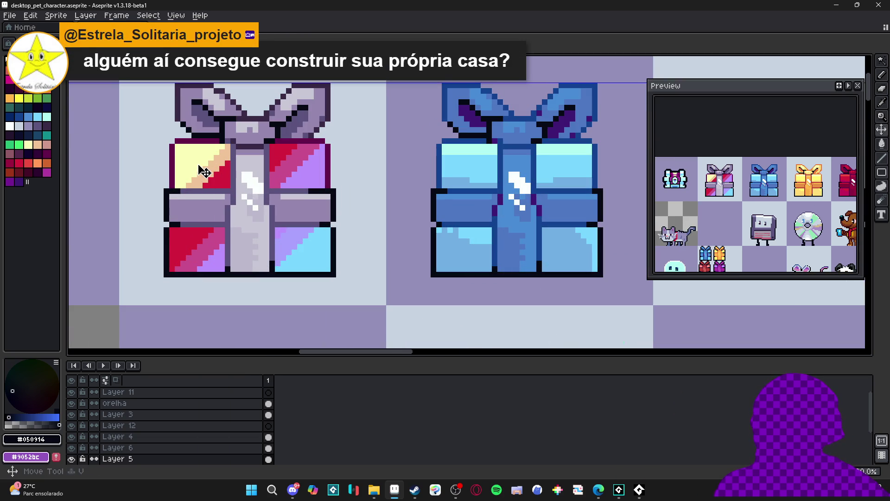
Marquee a thin 2-pixel strip across the top of both upper quadrants.
scroll(186, 136, up, 1)
key(m)
mouse_move(168, 133)
mouse_down()
mouse_move(241, 139)
mouse_move(245, 149)
mouse_up()
mouse_move(299, 136)
mouse_down()
mouse_move(365, 136)
mouse_move(369, 146)
mouse_up()
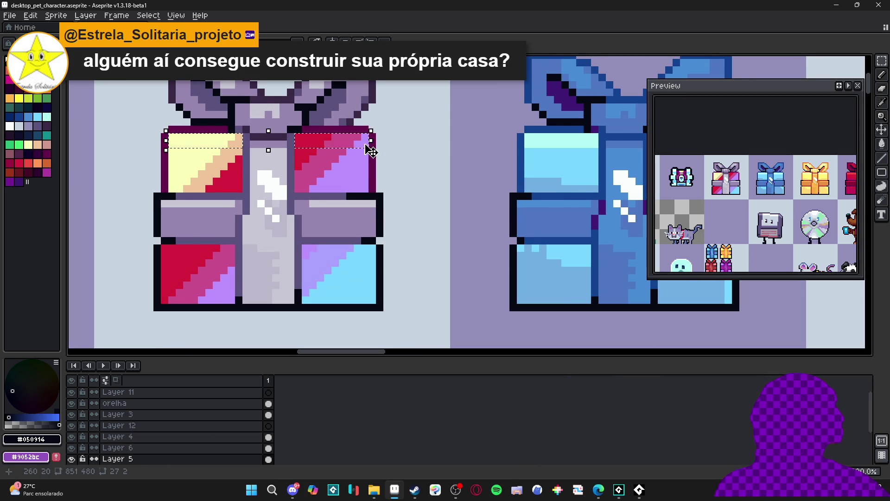
Raise the selected strip's Hue/Saturation lightness to 34 and apply.
scroll(369, 147, down, 1)
key(ctrl+u)
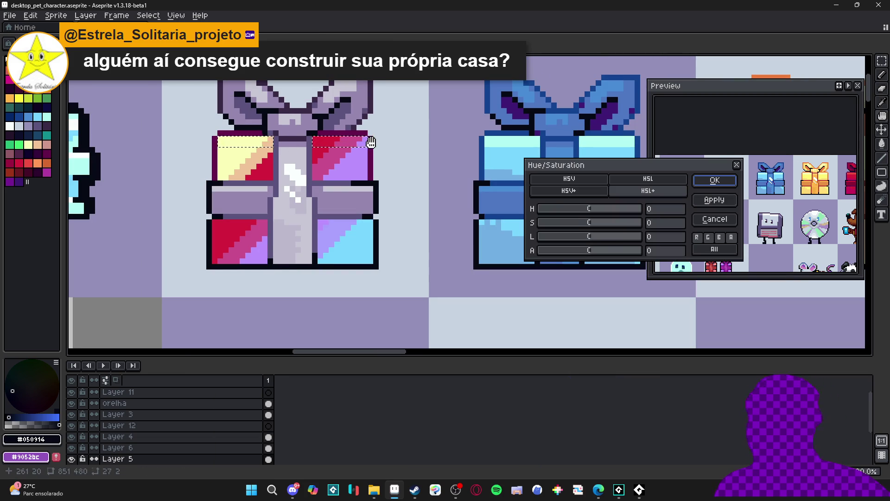
click(612, 239)
drag(612, 239, 610, 239)
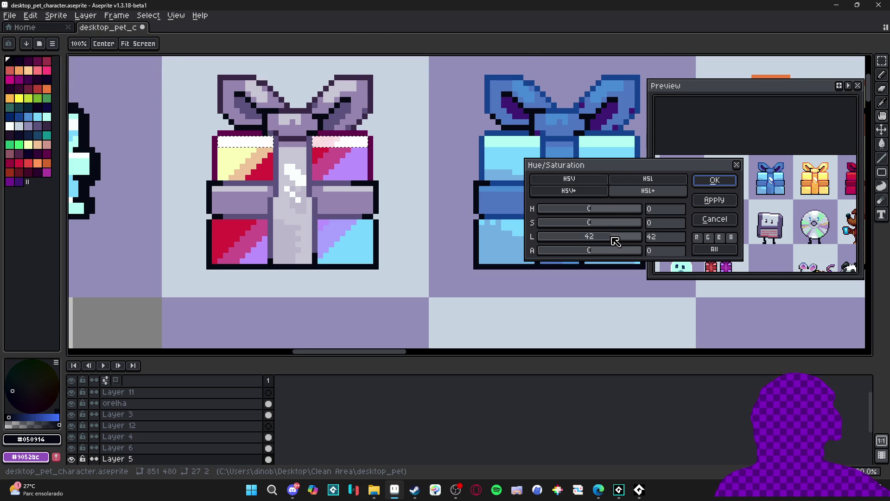
click(710, 181)
scroll(403, 178, down, 2)
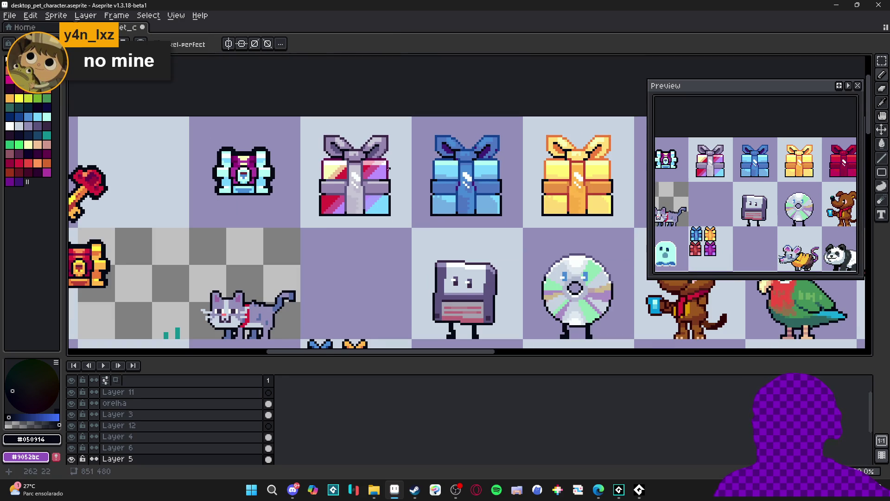
Eyedrop the gift's white and dark outline colours and add a short dark outline on its right edge.
scroll(389, 168, down, 1)
scroll(388, 169, up, 4)
alt+click(396, 162)
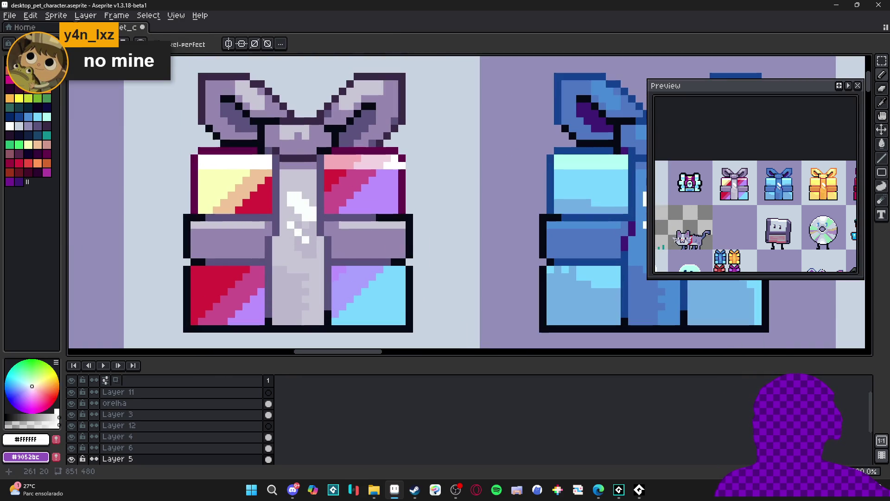
scroll(395, 171, down, 1)
scroll(395, 172, up, 1)
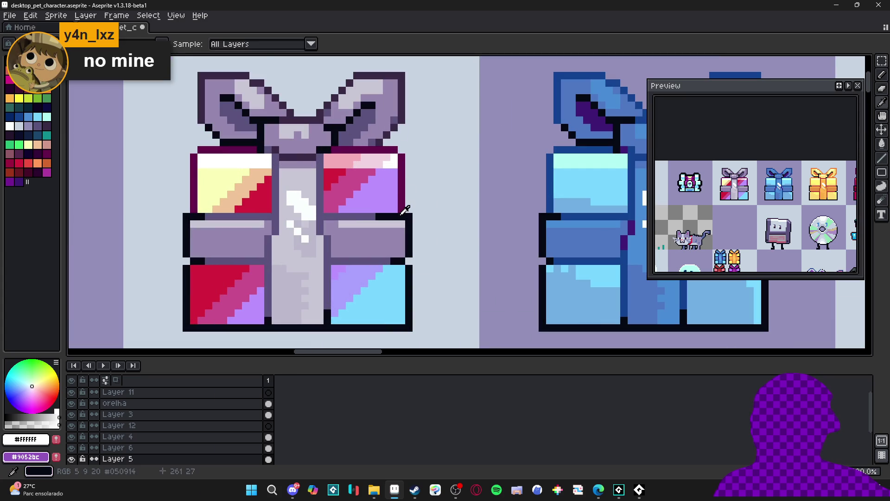
alt+click(399, 210)
shift+click(409, 171)
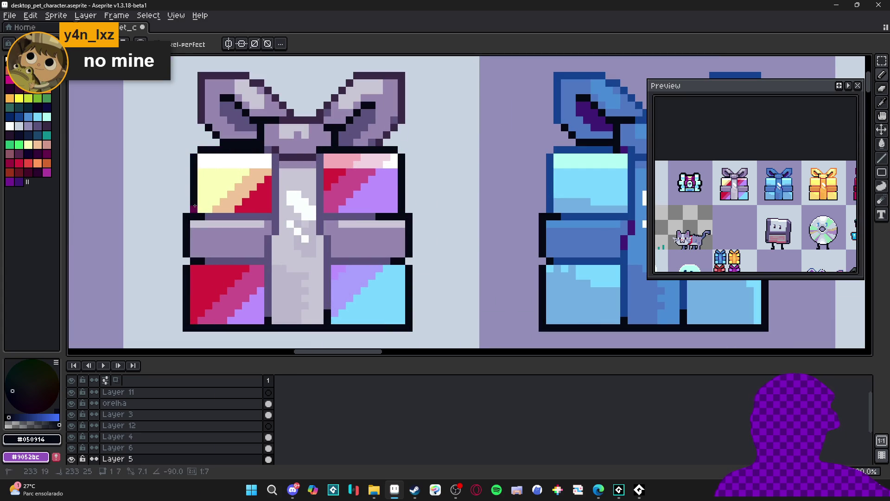
Sample the peach colour from the gift and pan the rainbow gift back into view.
scroll(196, 208, down, 2)
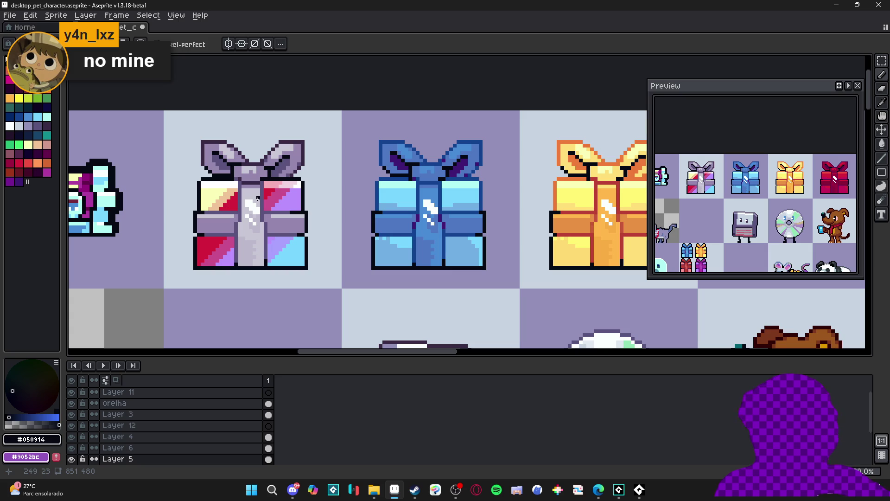
scroll(225, 197, up, 2)
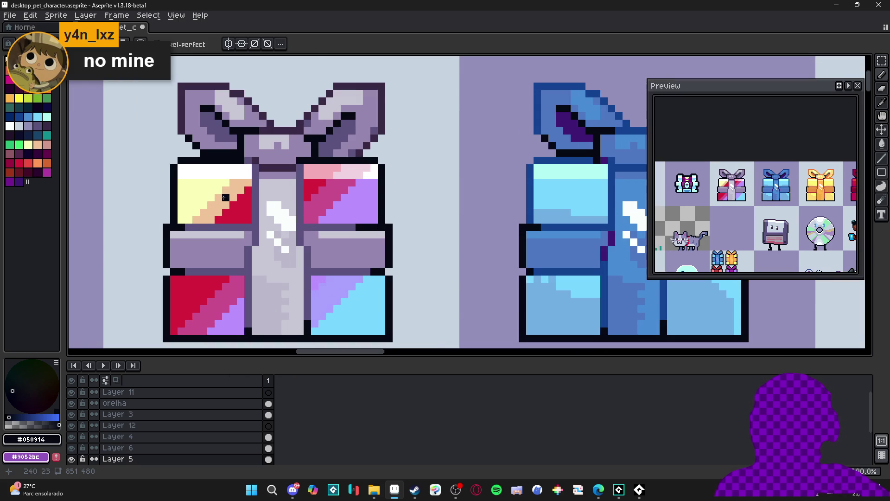
alt+click(225, 197)
scroll(224, 197, down, 2)
drag(220, 202, 279, 182)
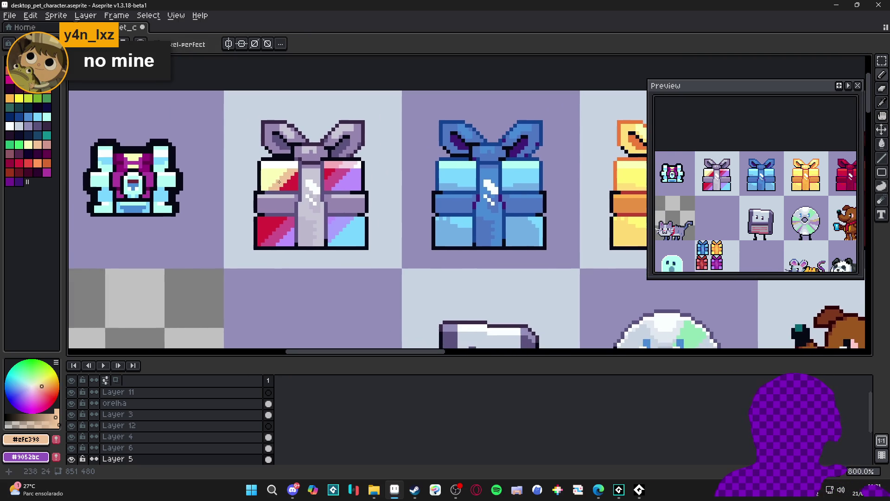
scroll(277, 182, down, 1)
scroll(283, 180, up, 3)
scroll(290, 180, down, 3)
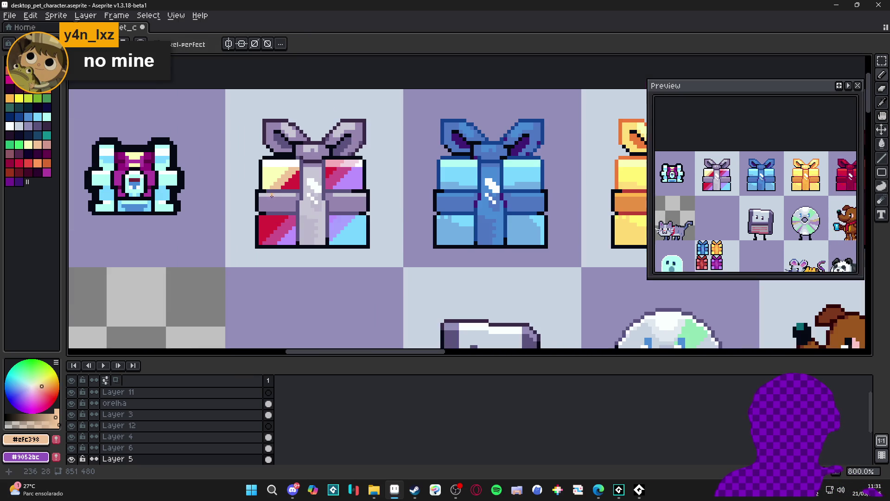
scroll(317, 187, up, 1)
Draw a deep pink diagonal shading line down-left across the top-right pane.
alt+click(409, 202)
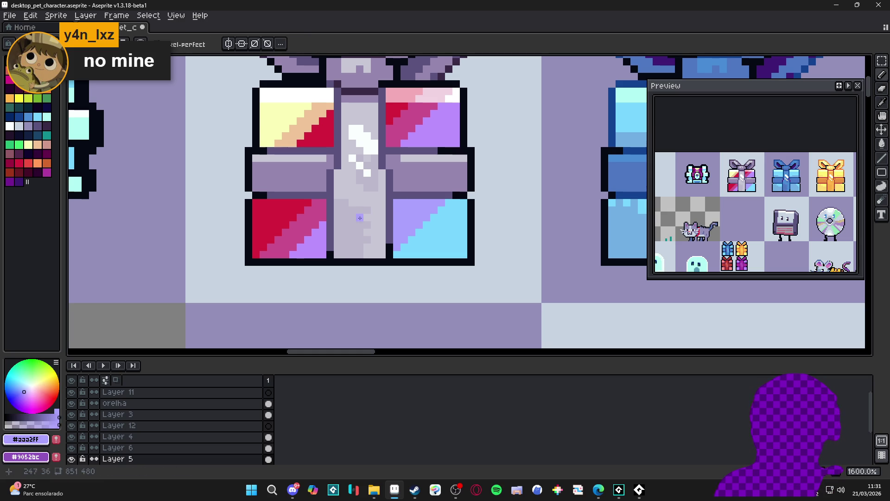
alt+click(316, 220)
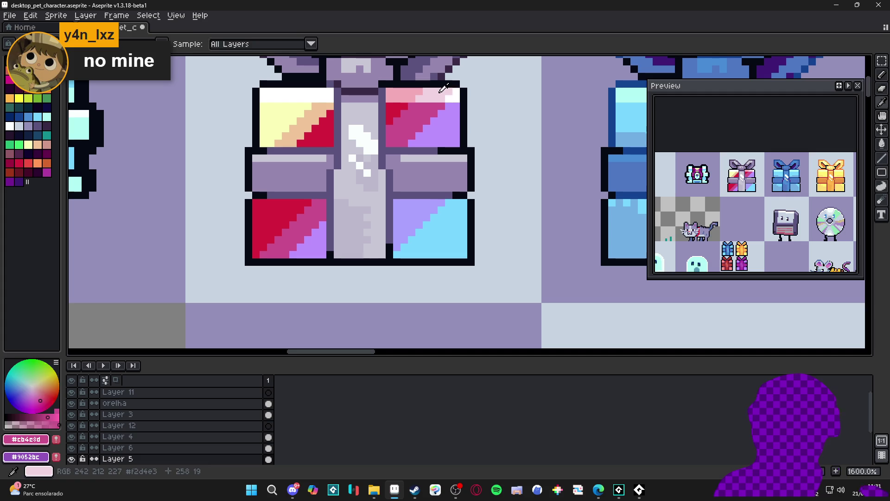
alt+click(445, 92)
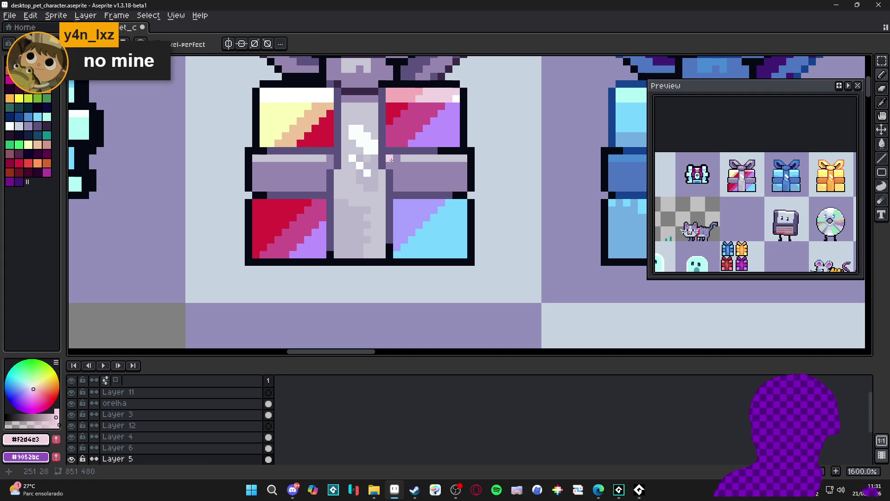
alt+click(367, 188)
click(321, 227)
shift+click(288, 258)
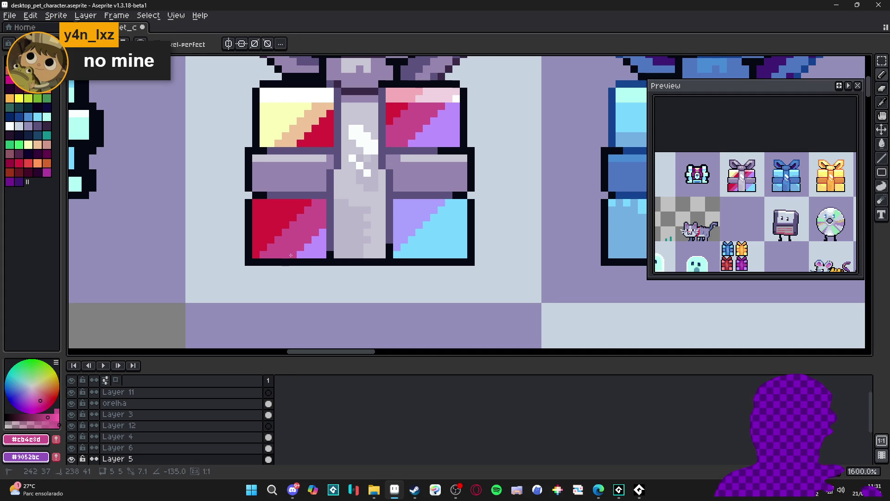
Draw a lavender diagonal shading line across the cyan lower-right pane.
scroll(291, 255, down, 4)
scroll(354, 237, up, 3)
alt+click(378, 238)
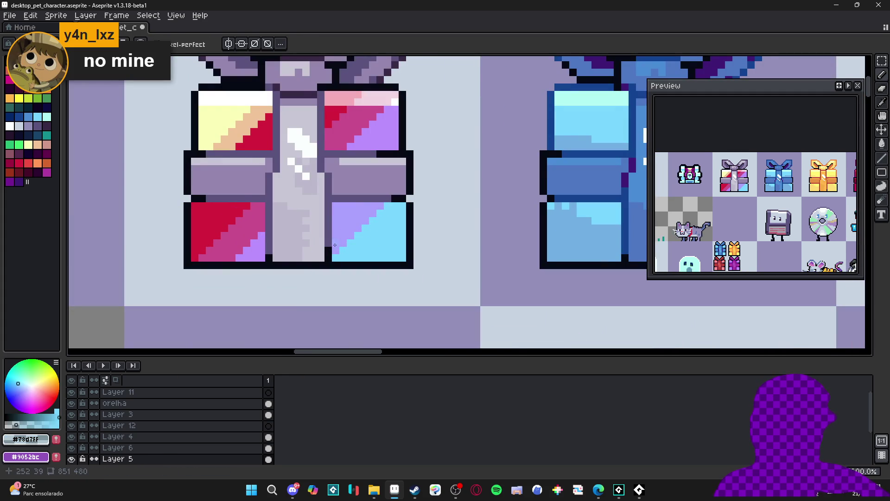
scroll(337, 252, up, 3)
alt+click(337, 251)
shift+click(421, 166)
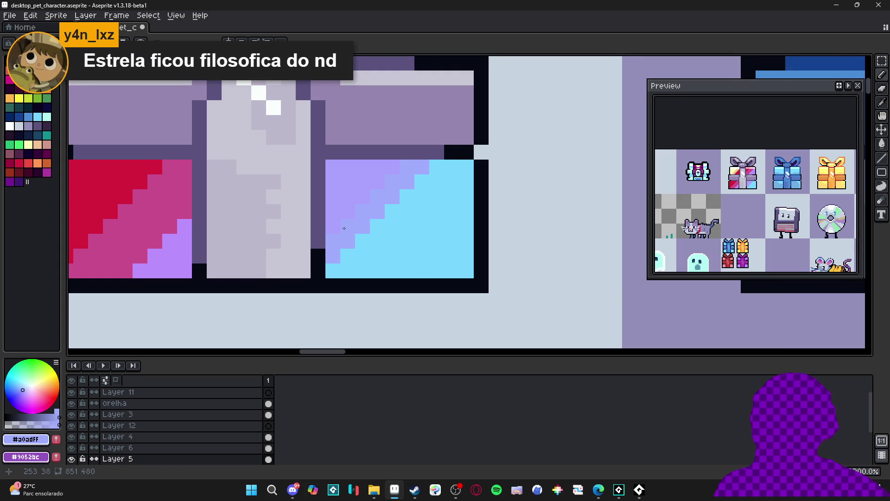
Draw muted pink edge lines along the gift's top-left and down its right side.
scroll(344, 229, down, 3)
scroll(339, 238, up, 3)
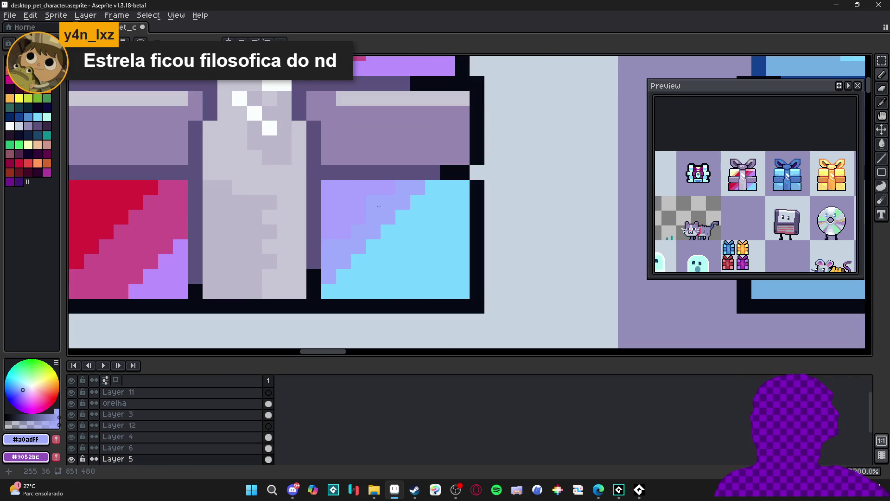
scroll(386, 188, down, 3)
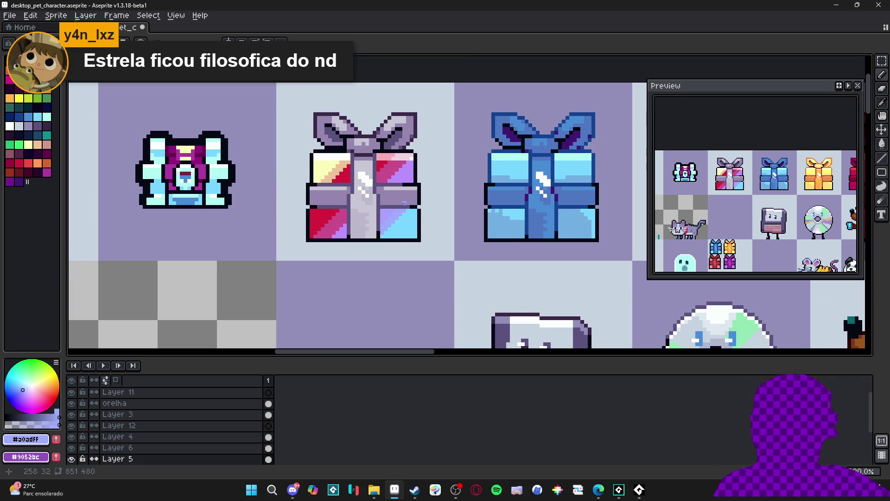
scroll(417, 207, down, 2)
scroll(419, 209, down, 1)
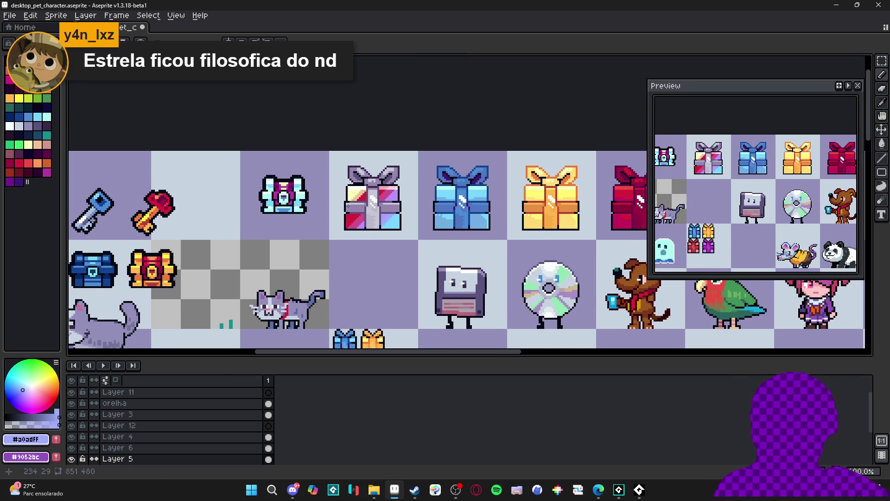
scroll(340, 194, up, 3)
alt+click(390, 197)
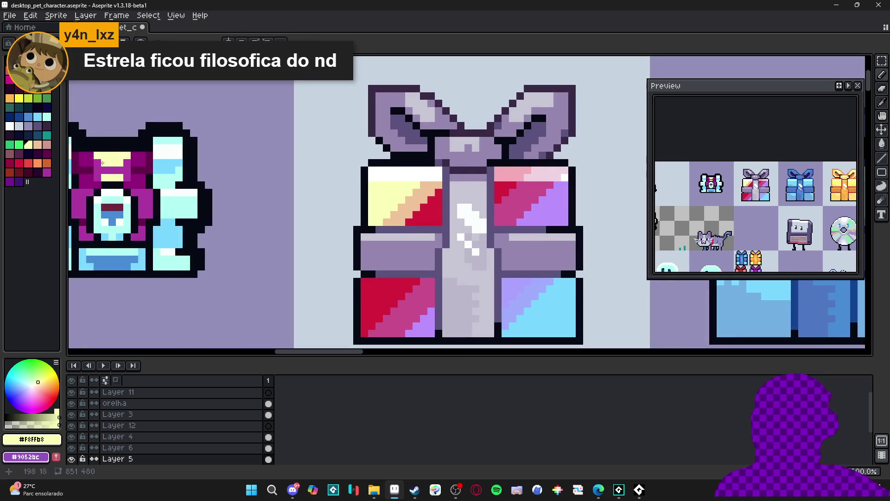
click(48, 149)
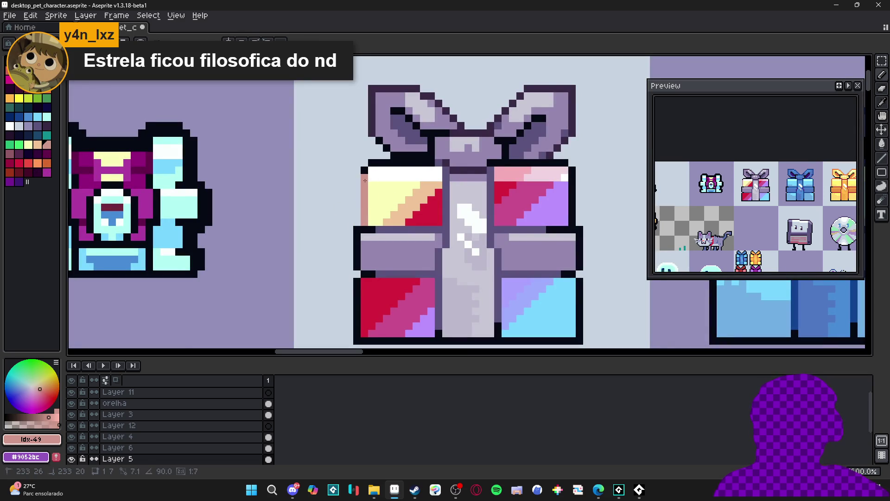
mouse_move(374, 163)
mouse_down()
mouse_move(412, 163)
mouse_move(383, 173)
mouse_up()
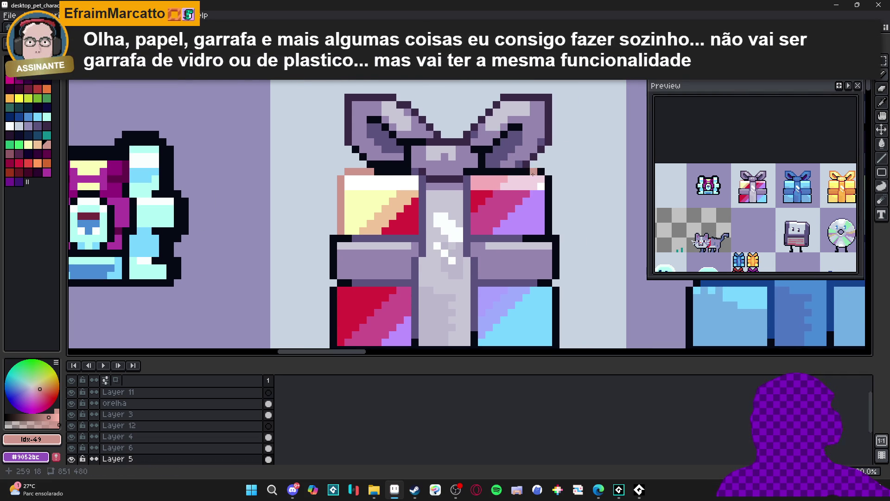
drag(549, 179, 548, 222)
Bring more of the sprite sheet into view and save it.
scroll(493, 242, down, 3)
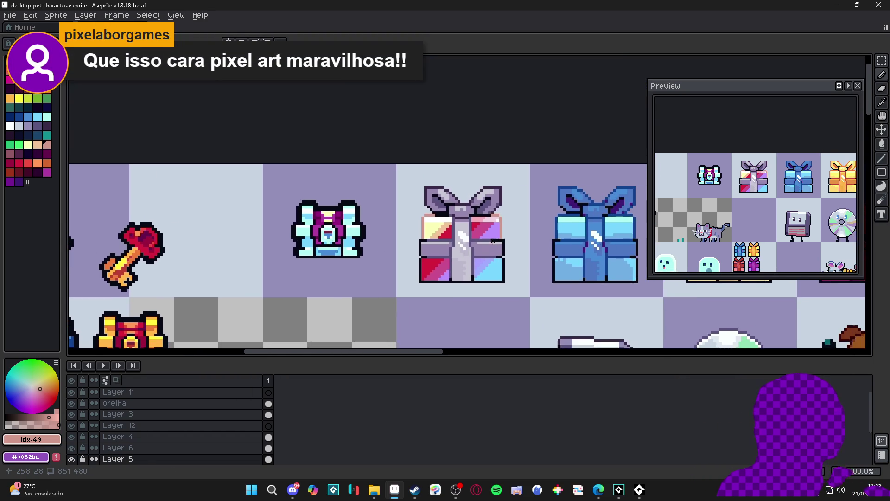
scroll(526, 234, down, 1)
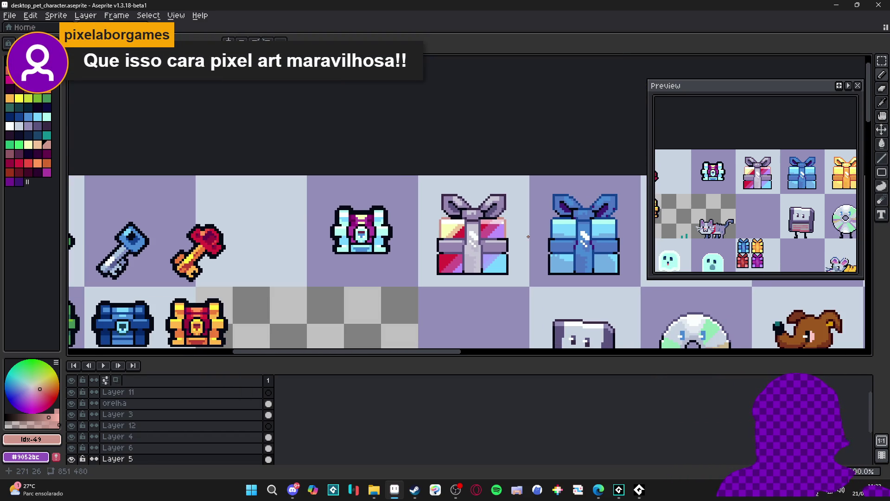
scroll(472, 232, down, 1)
drag(472, 232, 383, 233)
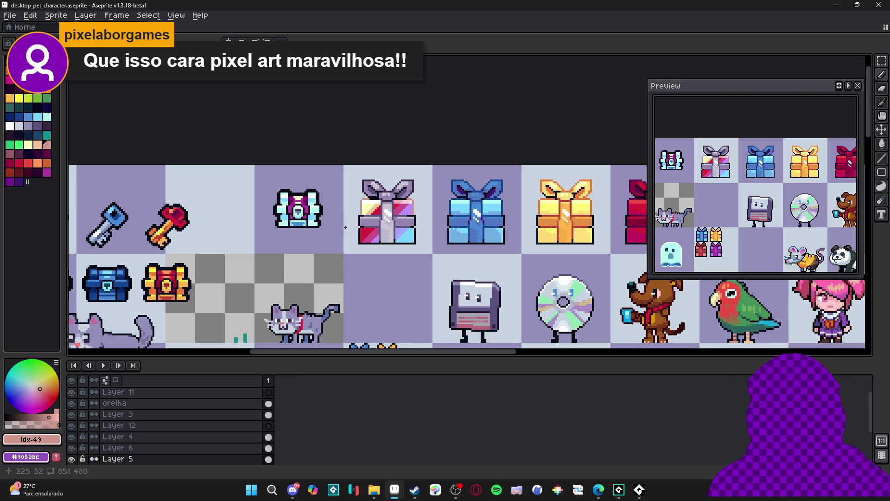
scroll(376, 240, down, 3)
scroll(434, 187, up, 2)
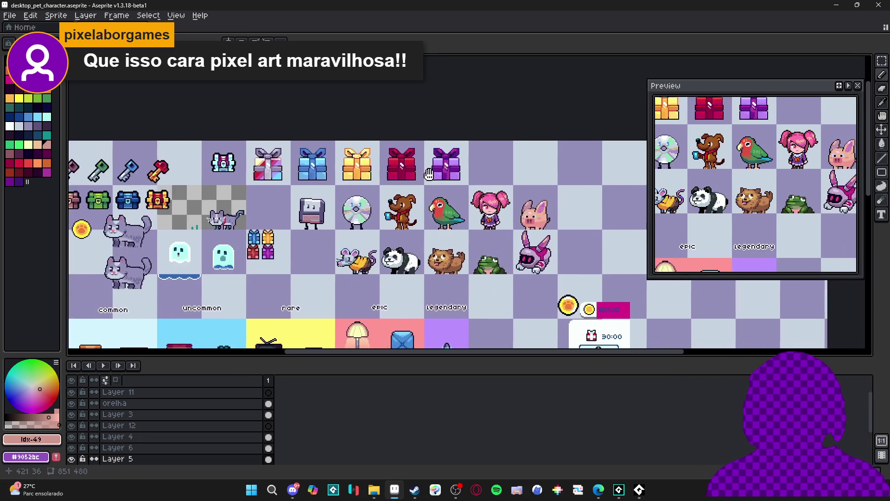
key(ctrl+s)
Draw a dark mauve column up the gift's left edge, undoing a stray pixel.
scroll(434, 187, down, 1)
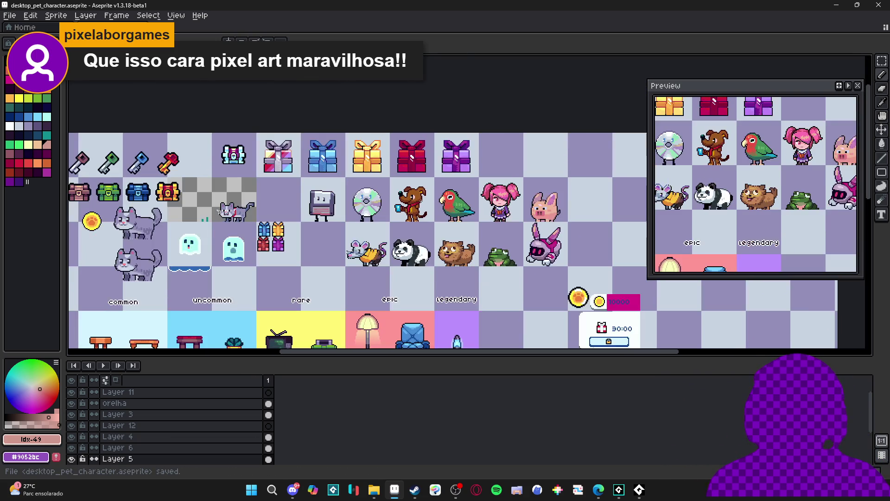
scroll(291, 181, up, 1)
scroll(291, 176, up, 4)
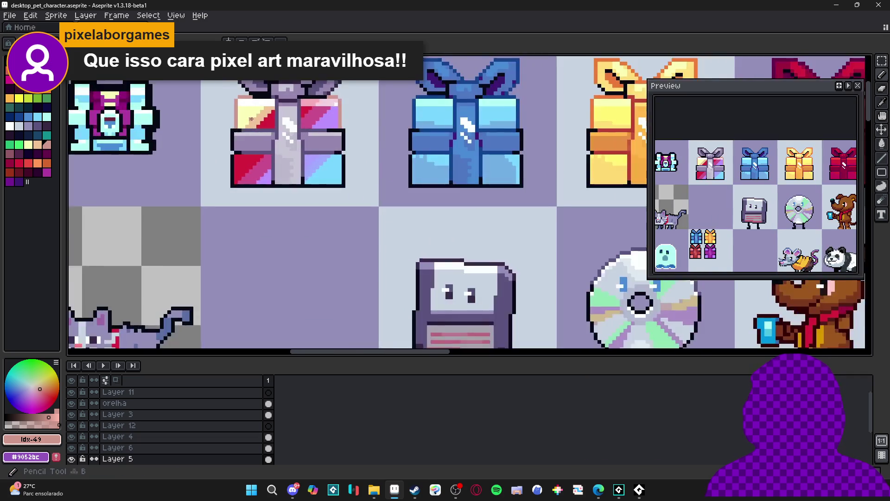
click(10, 153)
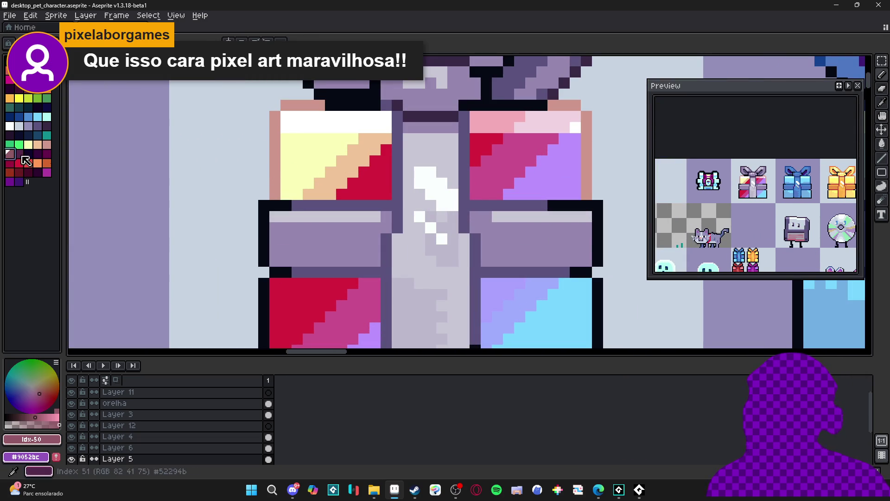
drag(273, 195, 279, 131)
click(599, 179)
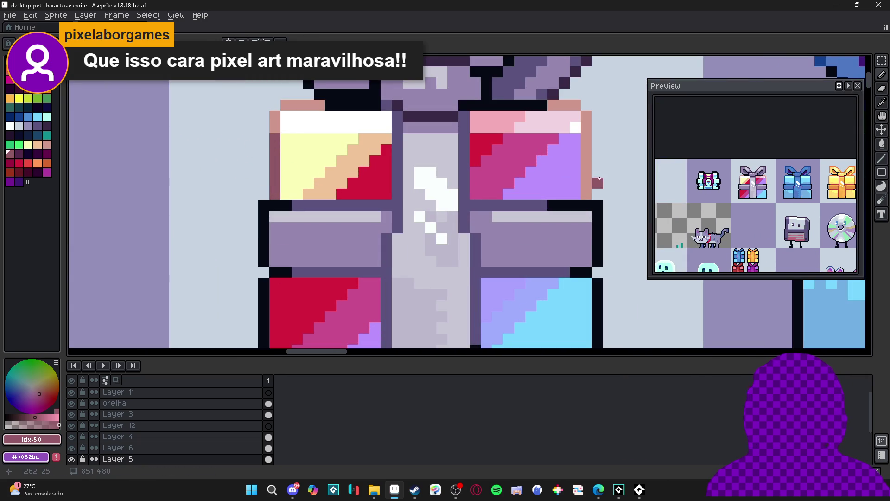
key(ctrl+z)
Draw a deep purple column up the gift's right edge and save the sprite sheet.
click(9, 182)
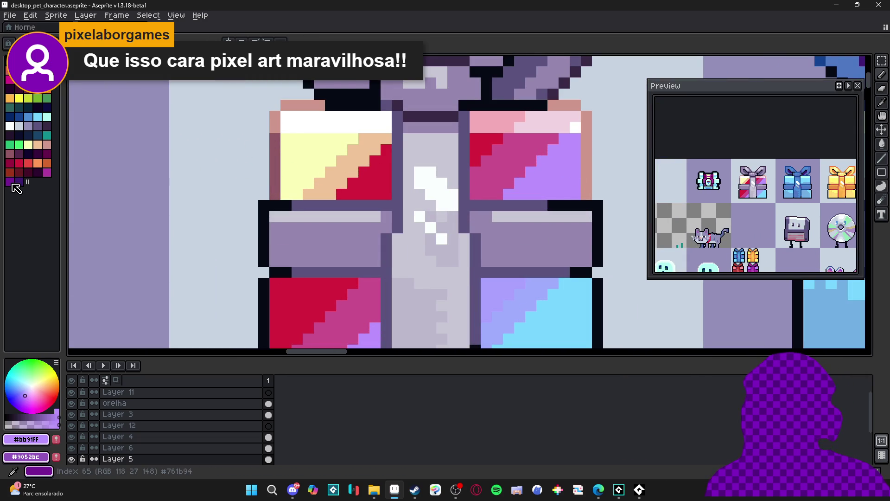
click(562, 197)
drag(586, 194, 586, 135)
scroll(575, 157, down, 3)
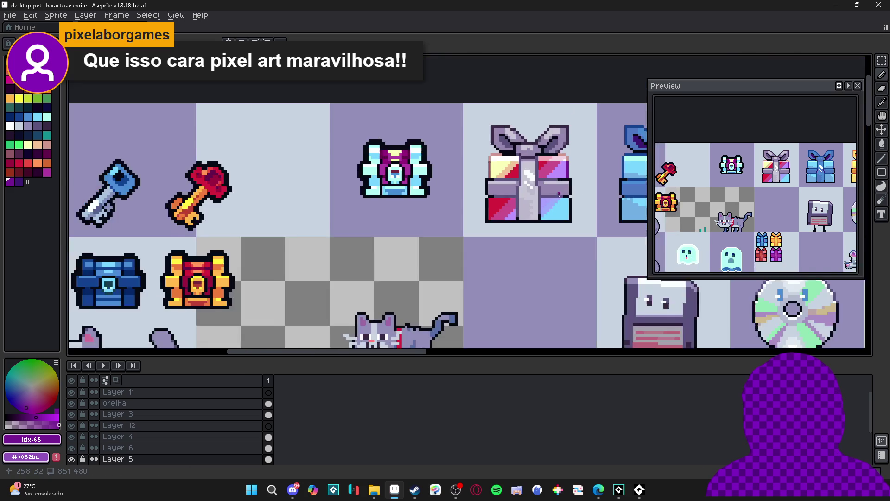
scroll(468, 213, right, 2)
scroll(468, 212, down, 3)
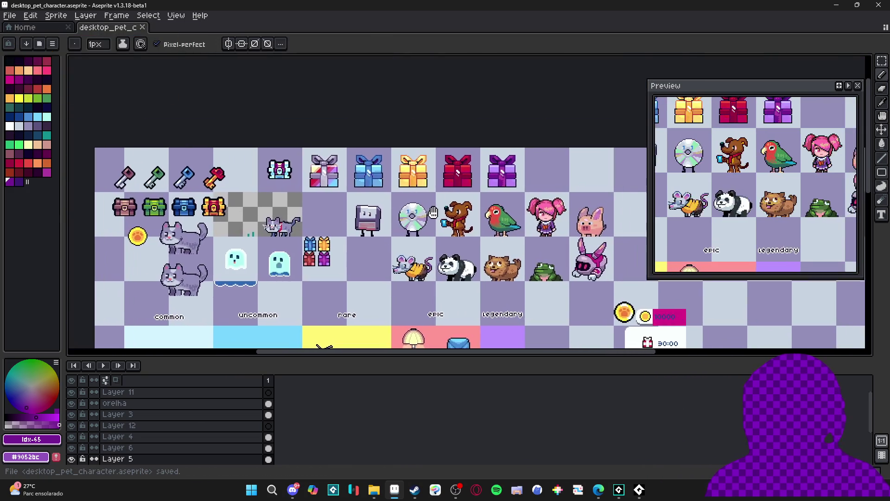
scroll(447, 205, up, 2)
key(ctrl+s)
Switch from Aseprite to the running GameMaker desktop_pet project.
drag(448, 205, 406, 210)
click(620, 489)
click(621, 488)
click(619, 493)
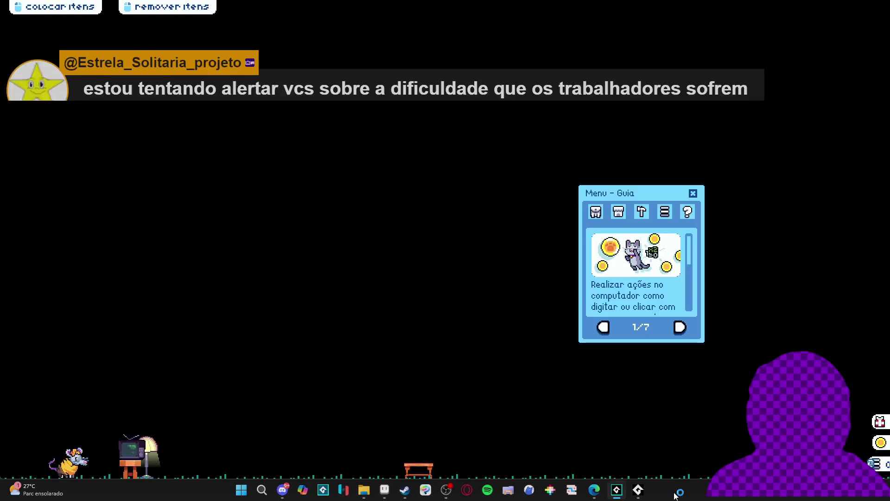
Open the pet's inventory and its Menu de Troca trade window, repositioning it.
click(595, 211)
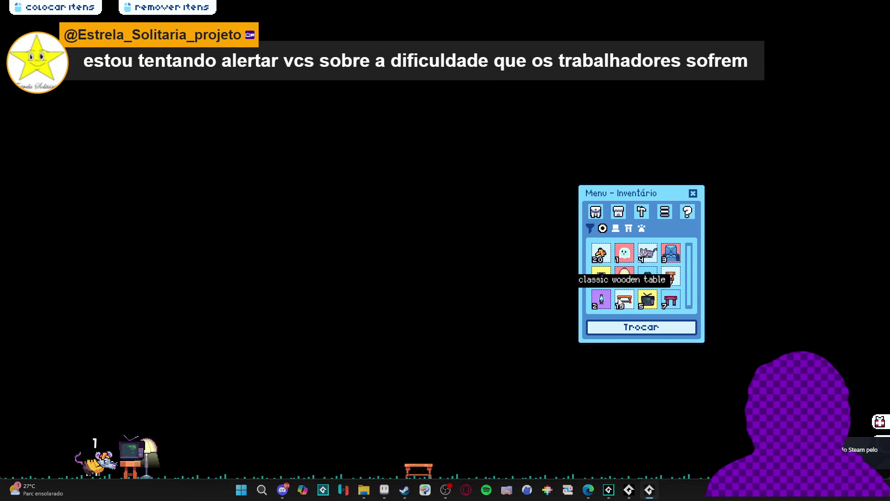
click(642, 327)
mouse_move(472, 173)
mouse_down()
mouse_move(415, 220)
mouse_move(396, 160)
mouse_up()
drag(666, 195, 636, 194)
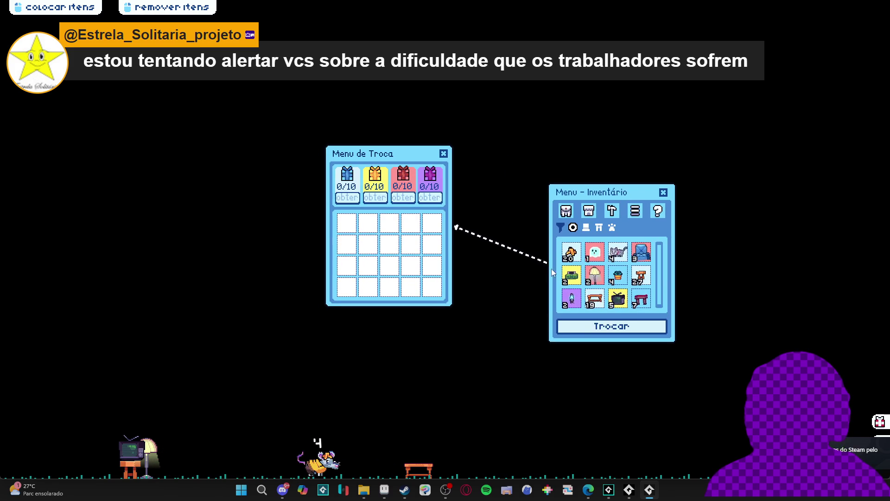
Offer ten banana peels toward the blue gift in the trade grid.
click(575, 261)
click(575, 261)
click(575, 262)
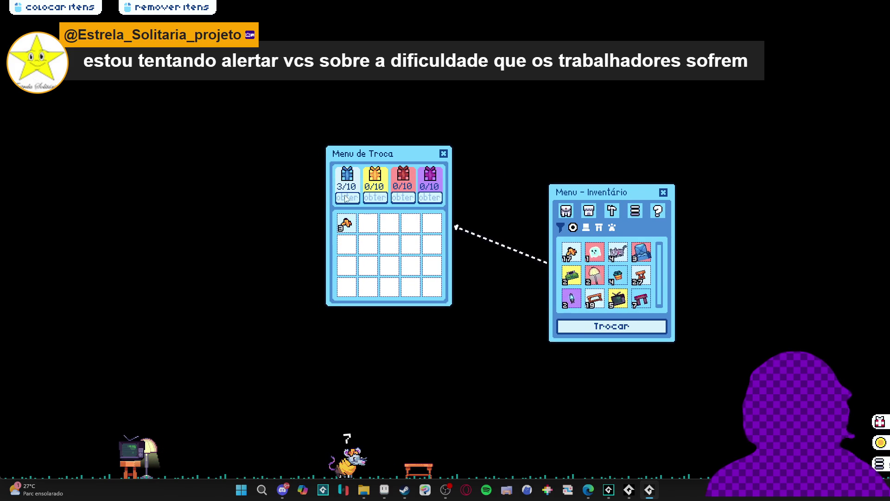
click(574, 255)
click(573, 254)
click(574, 254)
click(573, 254)
click(573, 254)
click(573, 254)
click(573, 255)
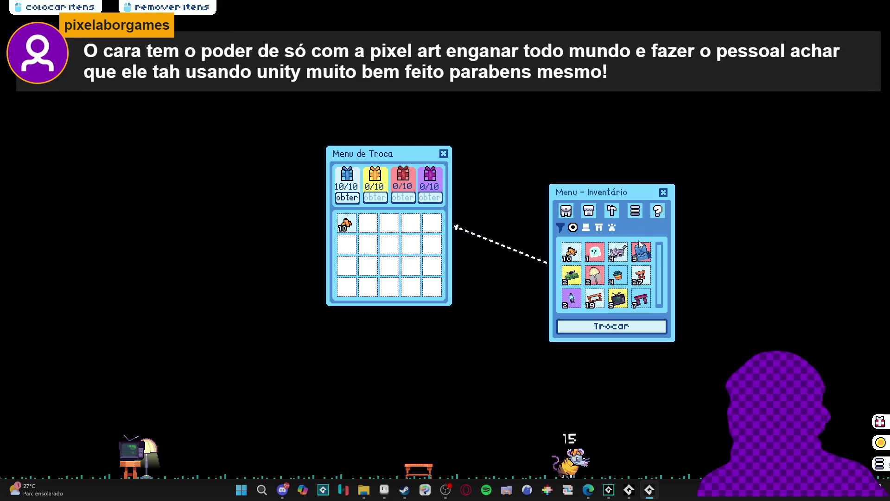
Add old TVs, a bench and three plant pots, then return the bench and four TVs.
click(618, 299)
click(620, 300)
click(620, 300)
click(619, 300)
click(618, 277)
click(619, 278)
click(619, 278)
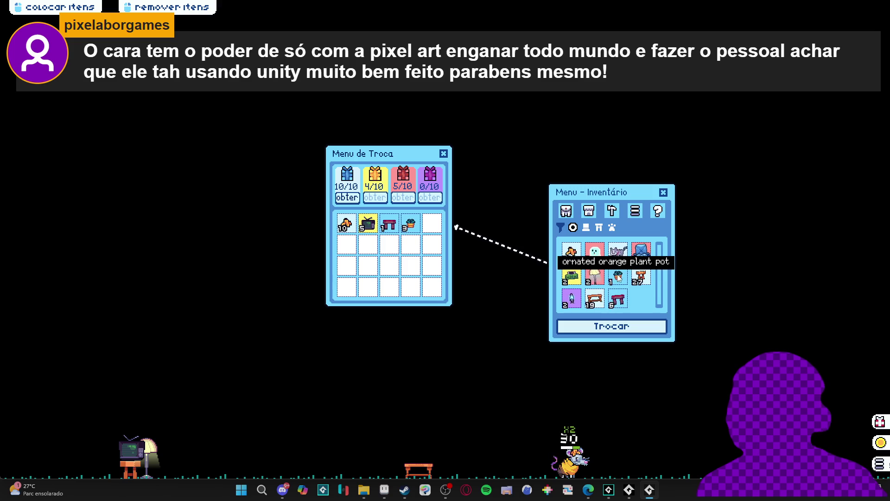
click(389, 224)
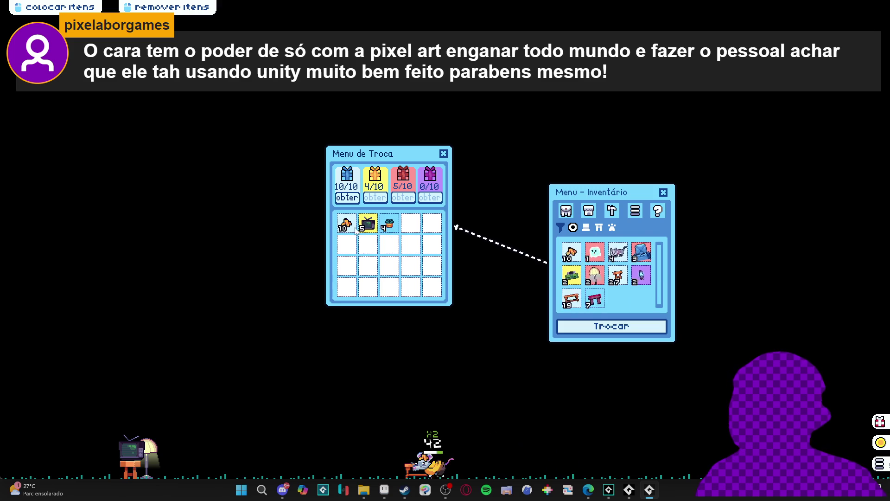
click(370, 225)
click(370, 225)
click(371, 225)
click(370, 225)
click(370, 226)
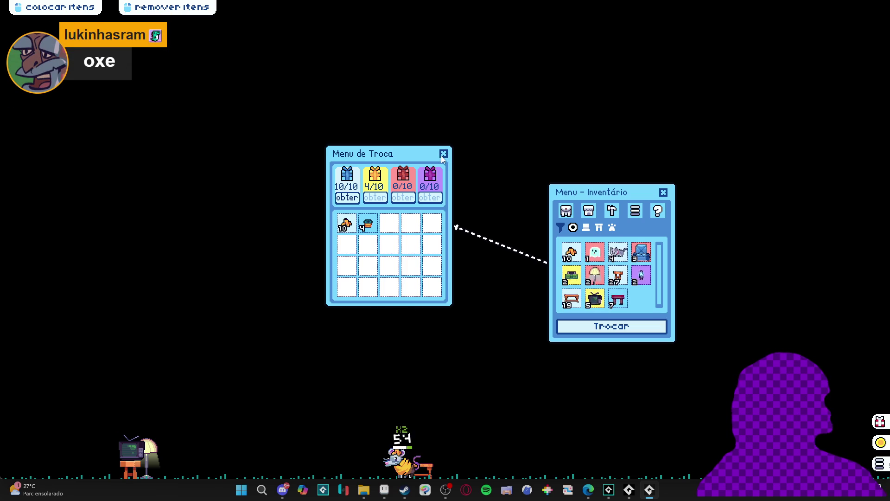
Close the trade menu and the inventory, then bring up the game window's taskbar options.
click(443, 154)
click(565, 212)
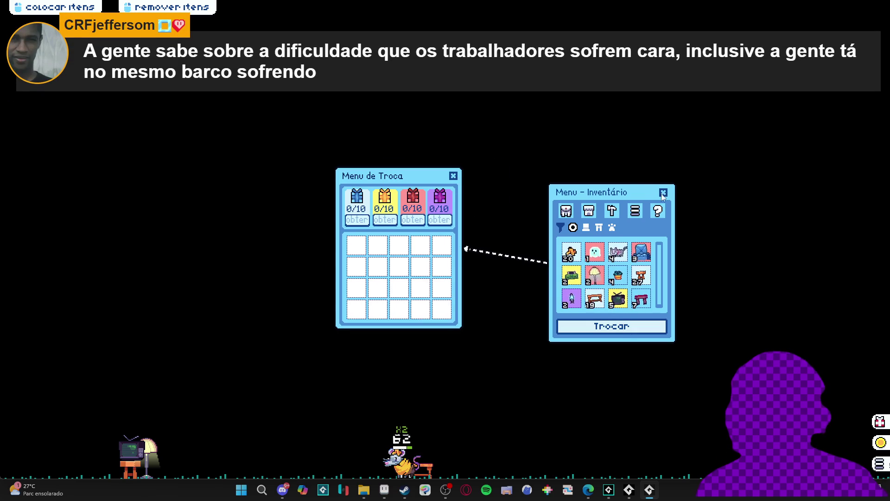
click(453, 177)
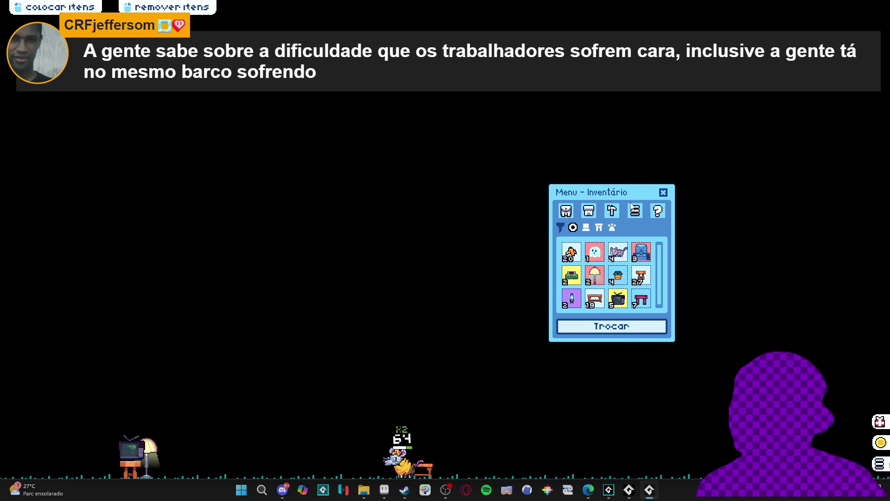
click(664, 192)
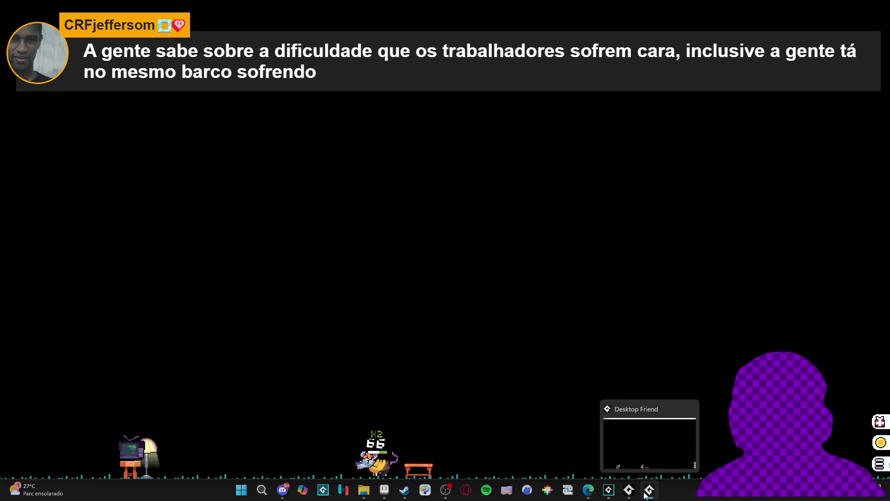
mouse_move(636, 492)
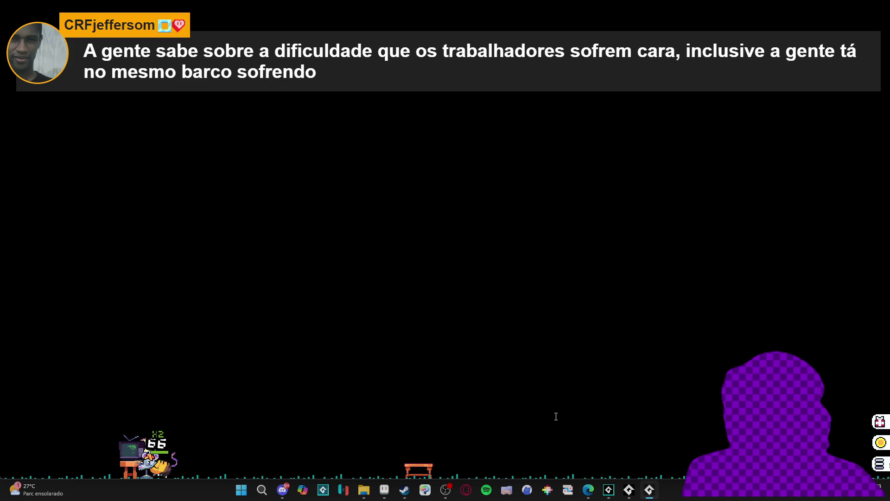
right_click(649, 489)
Close the running game window, widen the code area, and rebuild the project with F5.
click(646, 468)
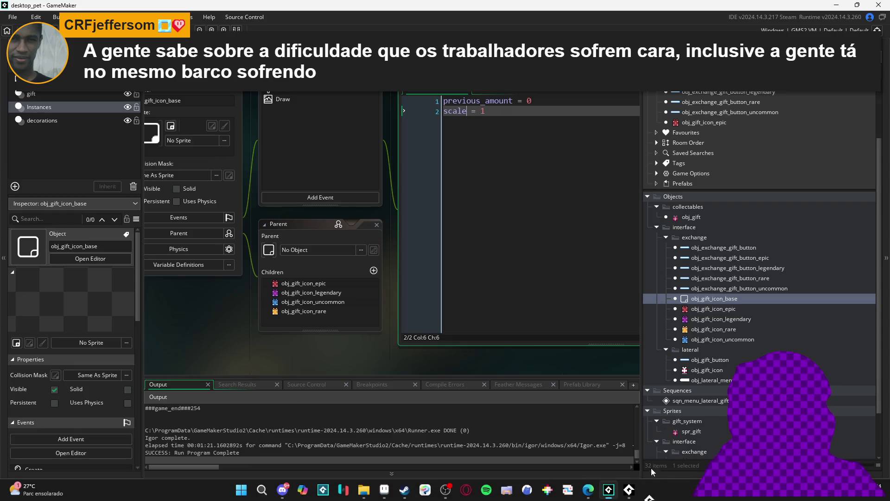
mouse_move(643, 350)
mouse_down()
mouse_move(731, 350)
mouse_move(720, 350)
mouse_up()
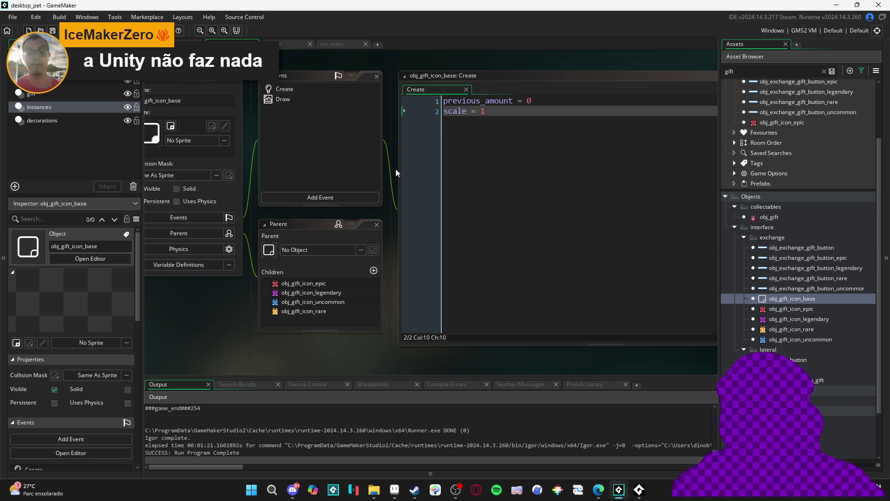
click(611, 170)
key(F5)
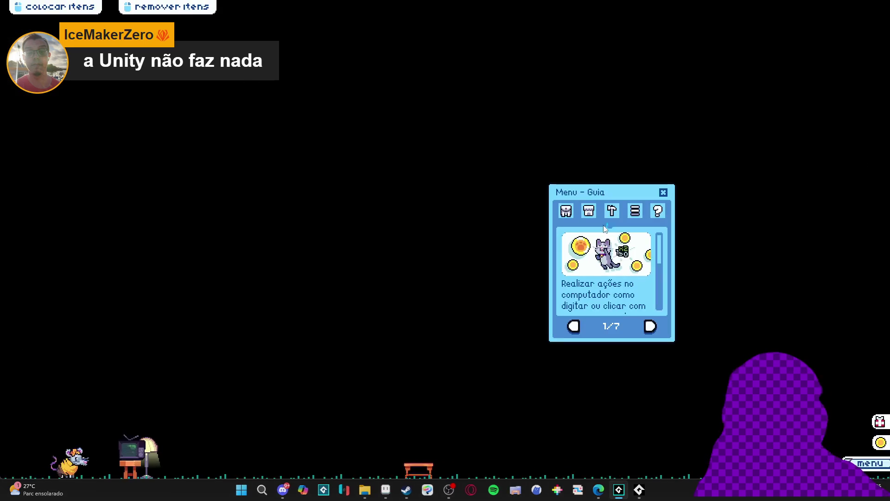
Page forward through all seven Menu - Guia pages and back again.
click(653, 326)
click(654, 327)
click(574, 327)
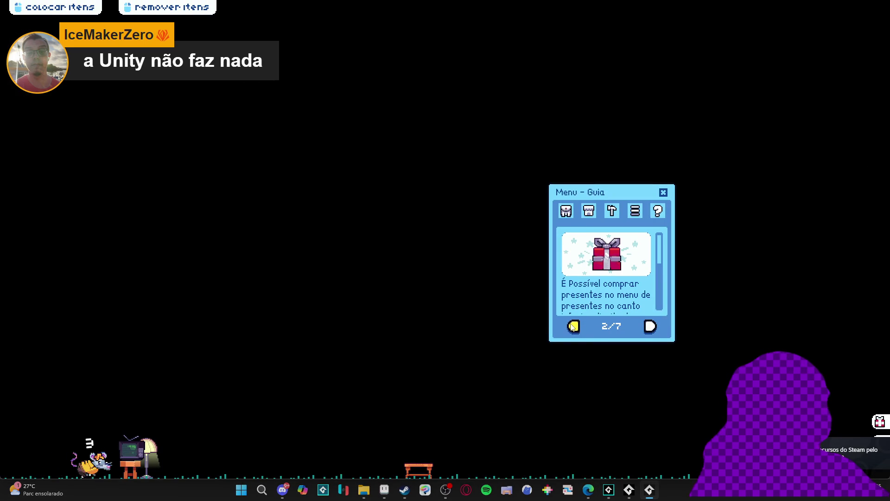
scroll(633, 276, down, 3)
scroll(633, 274, up, 3)
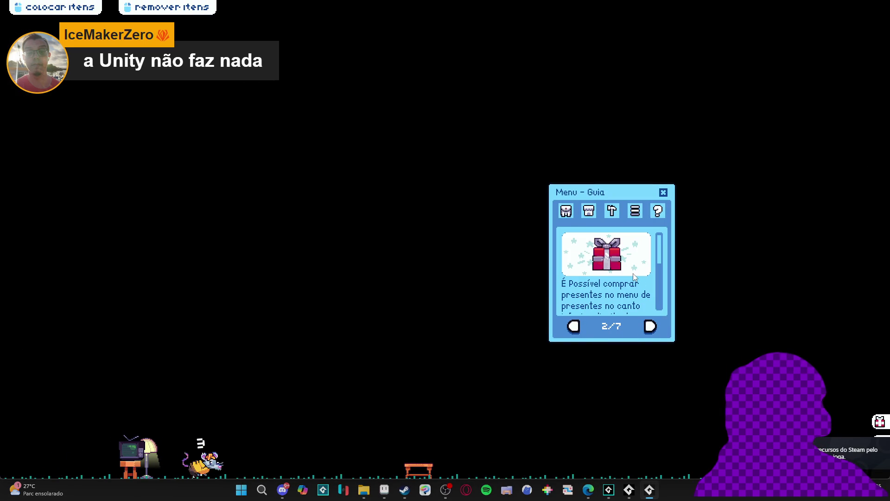
click(650, 328)
click(651, 328)
click(650, 329)
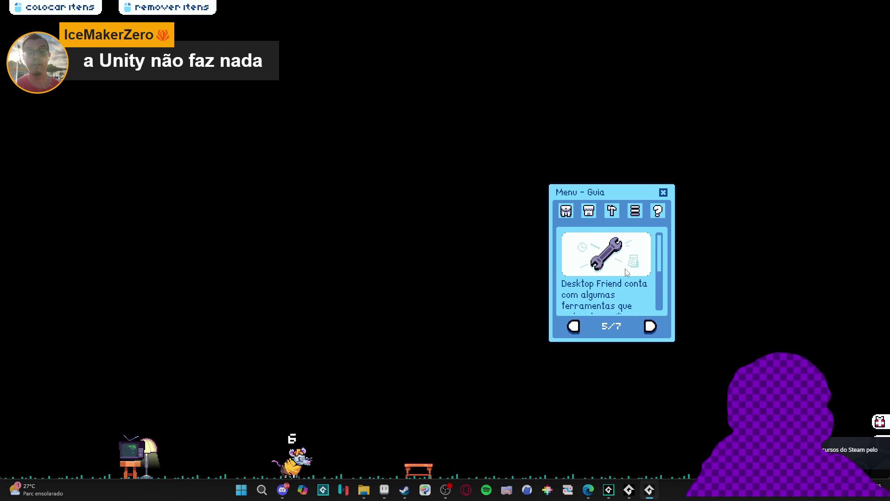
click(650, 327)
scroll(624, 264, down, 3)
scroll(641, 296, up, 3)
click(650, 326)
scroll(618, 271, down, 3)
scroll(618, 271, up, 3)
click(573, 326)
click(574, 326)
click(574, 327)
click(574, 326)
click(573, 326)
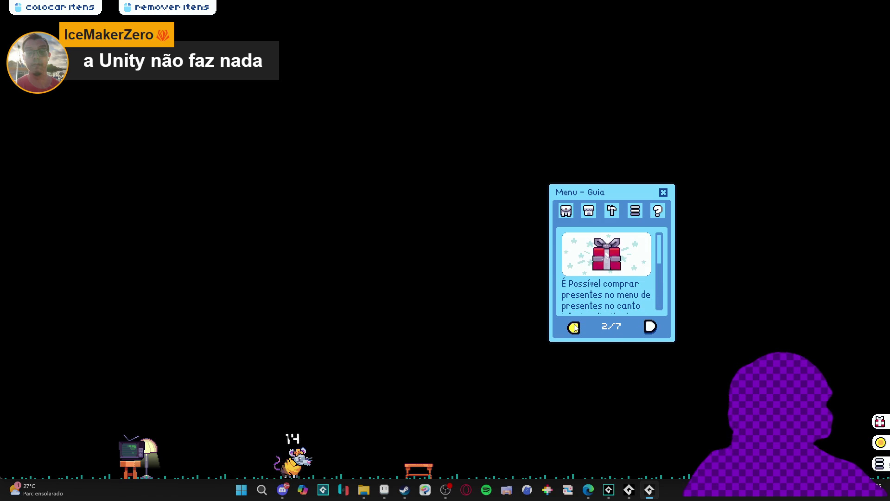
Close the guide window and shut down the running game via Fechar janela.
mouse_move(602, 194)
mouse_down()
mouse_move(598, 224)
mouse_move(580, 224)
mouse_up()
click(640, 224)
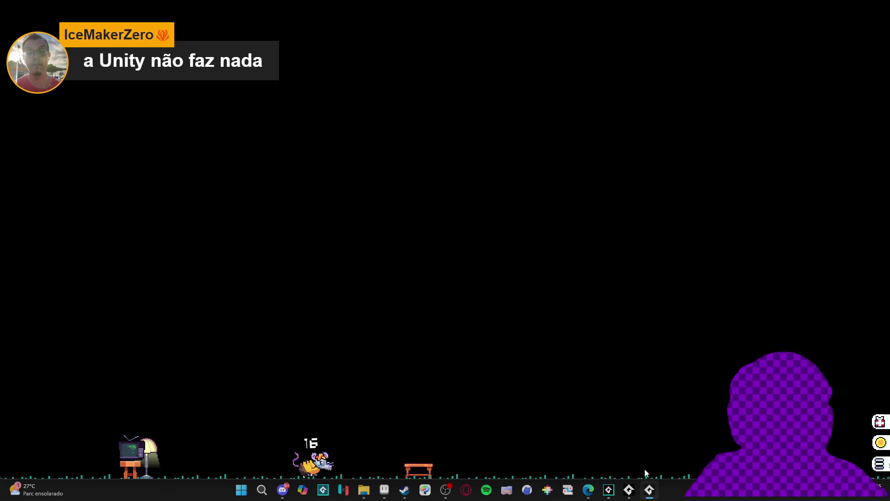
right_click(649, 490)
click(645, 464)
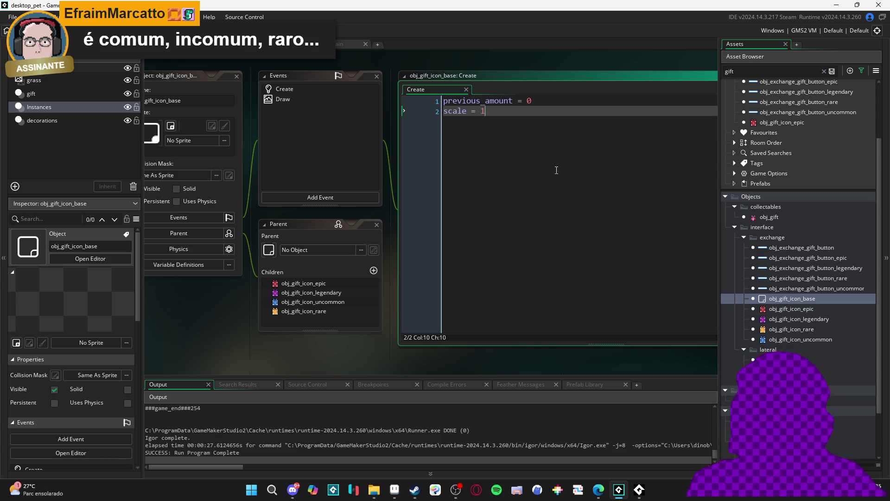
Align the scale line's equals sign, end both Create lines with semicolons, and save.
key(Left)
key(Left)
key(Left)
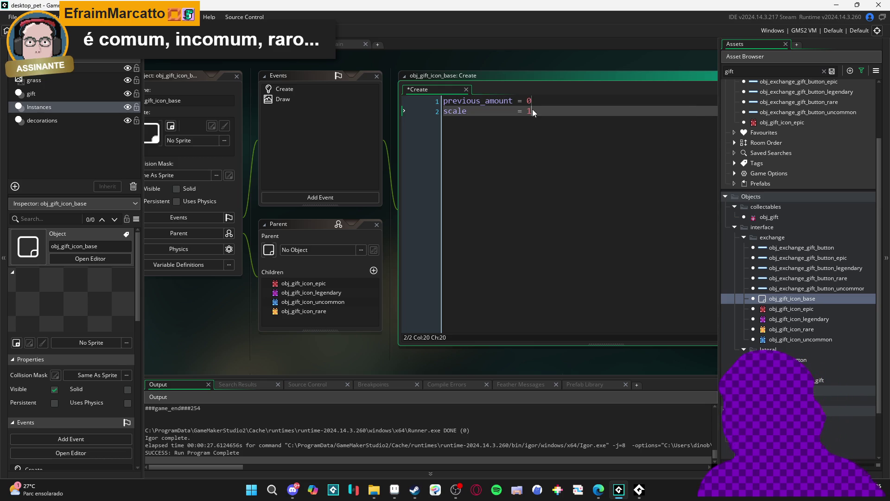
text(;)
click(584, 101)
text(;)
key(ctrl+s)
click(554, 120)
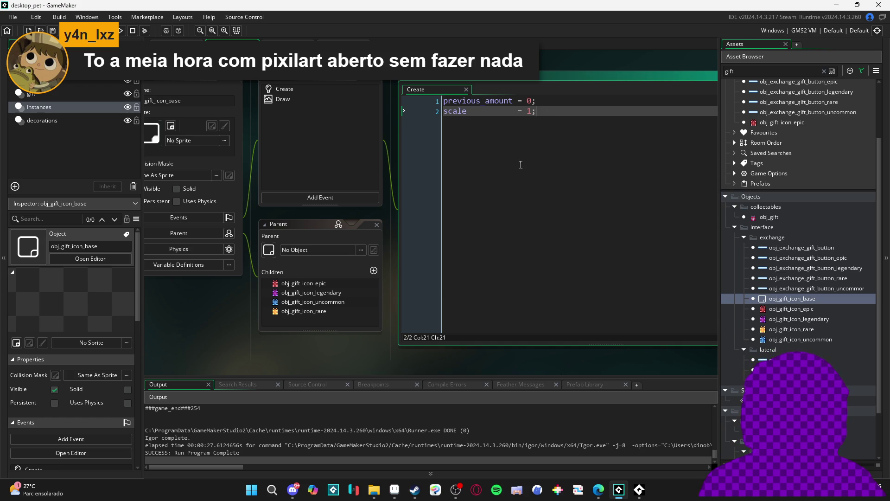
Review obj_gift_icon_base's Draw code: the 1.5 scale pop tween and amount/target text.
click(304, 98)
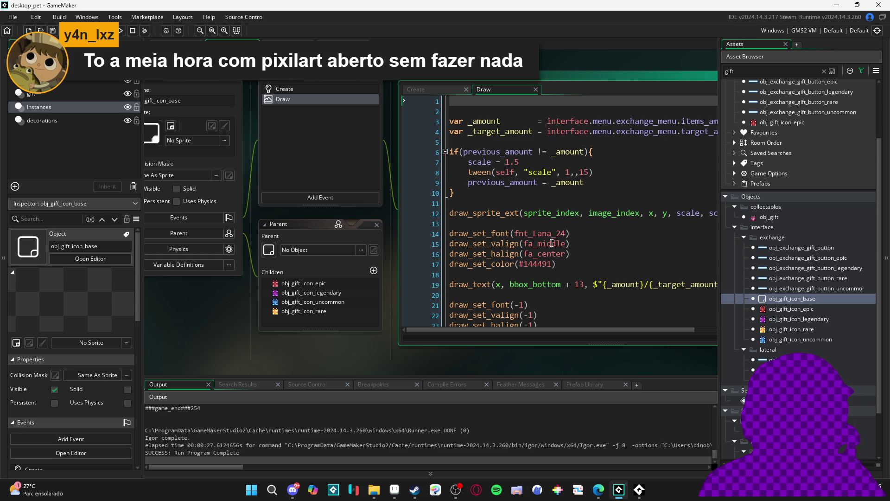
scroll(567, 204, down, 2)
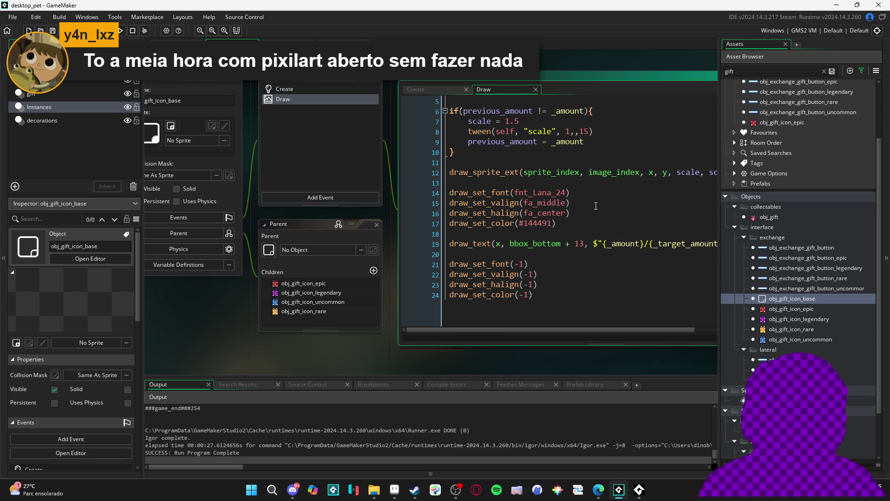
scroll(573, 204, up, 2)
click(592, 77)
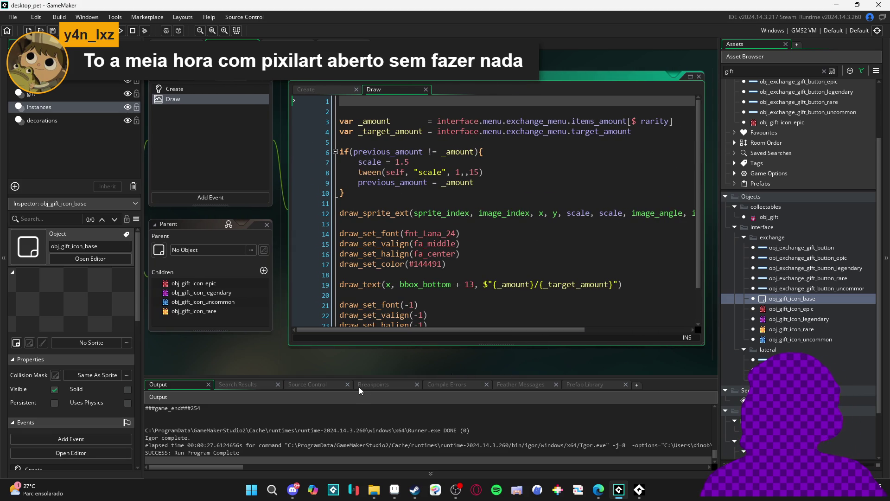
mouse_move(296, 358)
mouse_down()
mouse_move(424, 372)
mouse_move(464, 353)
mouse_move(420, 346)
mouse_up()
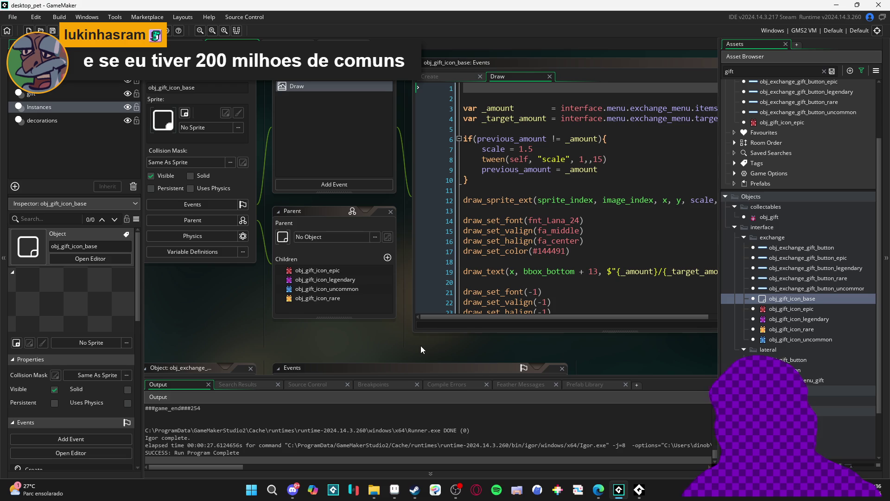
click(551, 230)
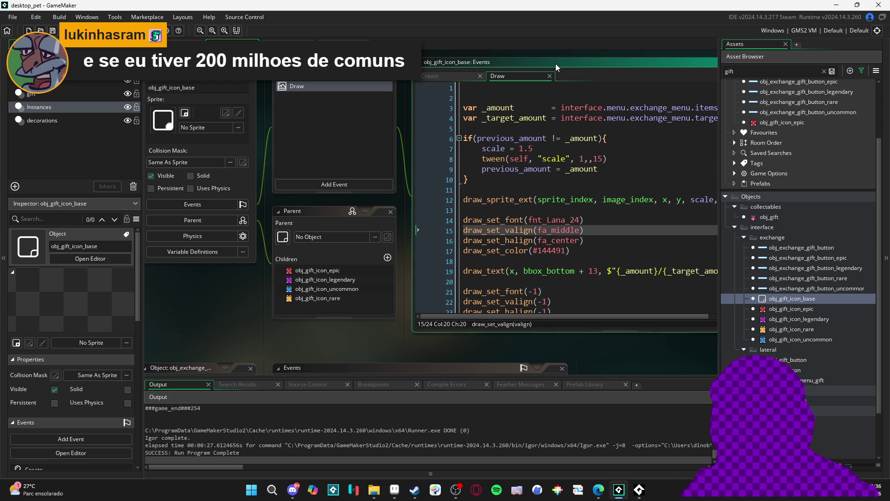
click(555, 63)
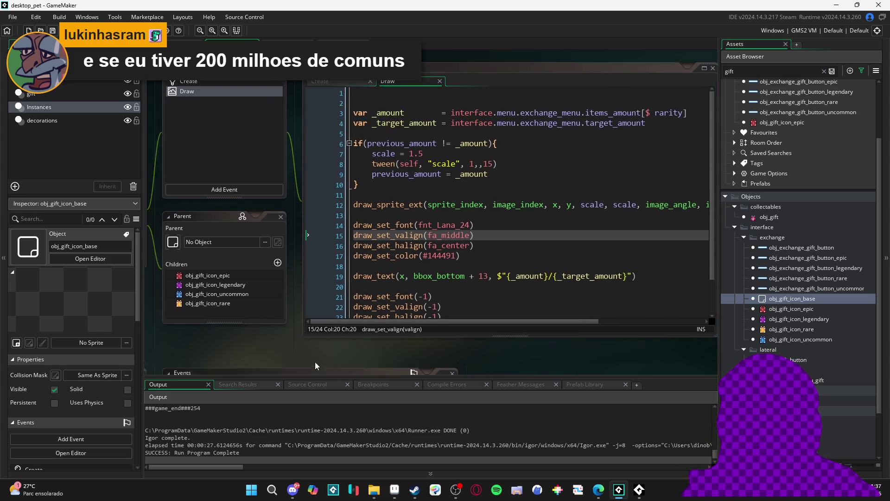
drag(315, 361, 491, 381)
drag(259, 316, 225, 270)
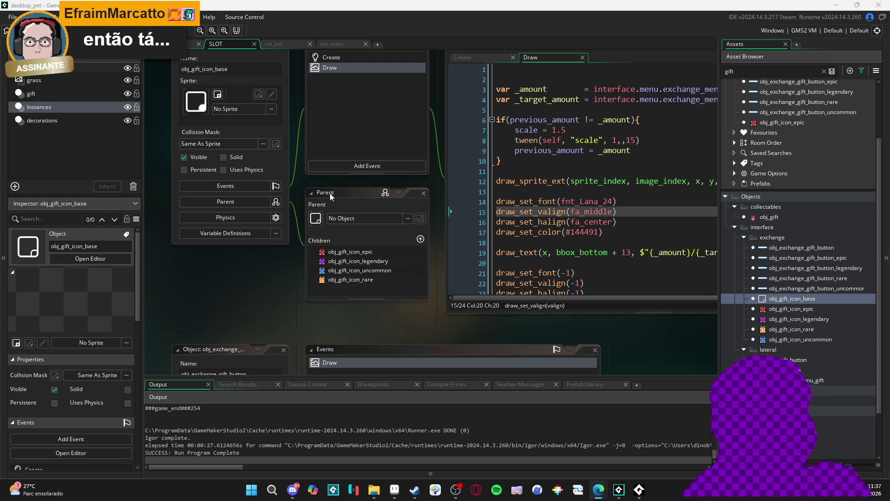
key(ctrl+Right)
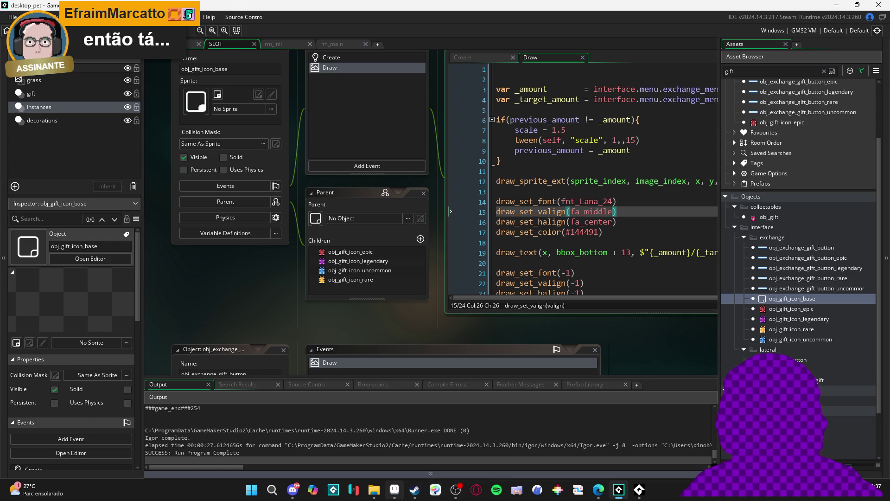
click(395, 489)
scroll(300, 190, down, 1)
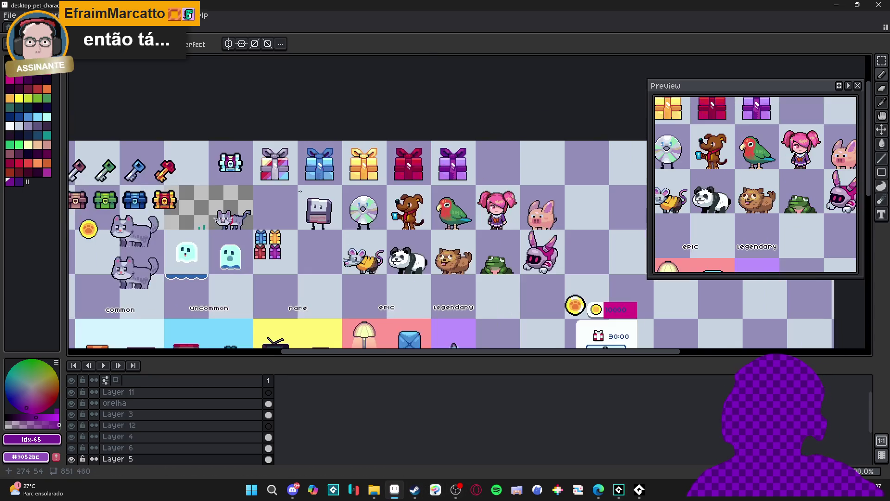
key(m)
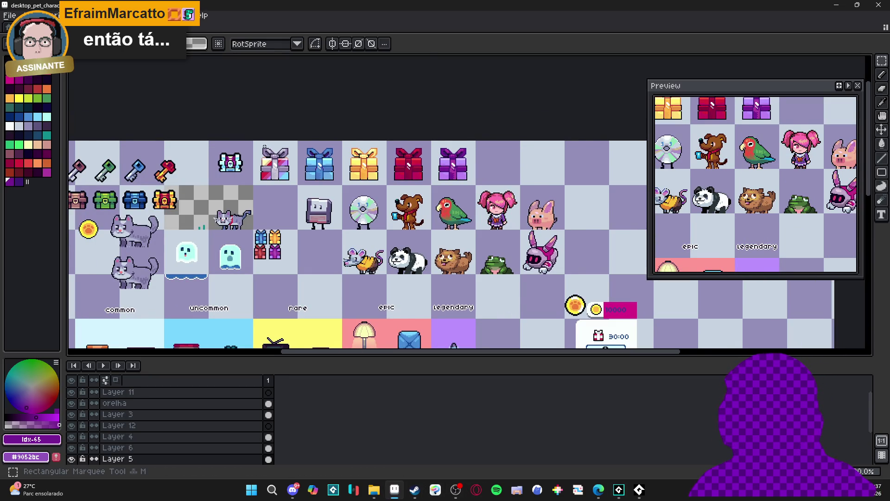
scroll(265, 149, up, 1)
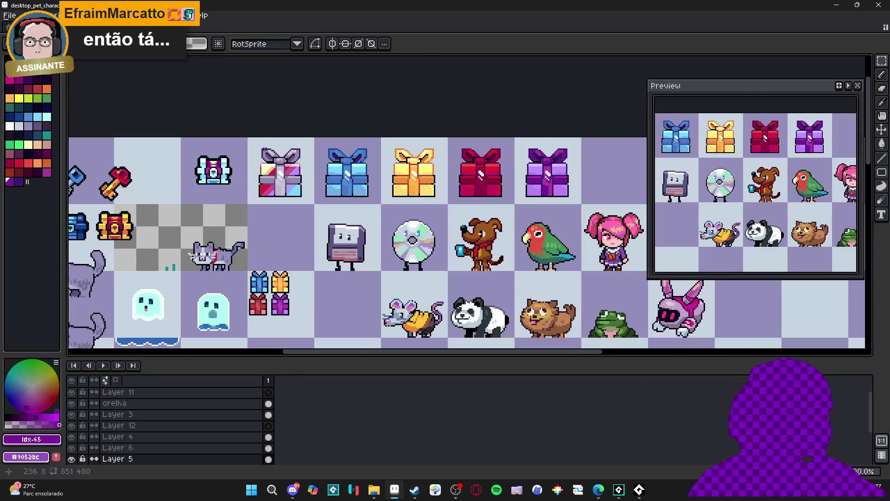
drag(248, 137, 314, 204)
scroll(292, 186, up, 1)
key(g)
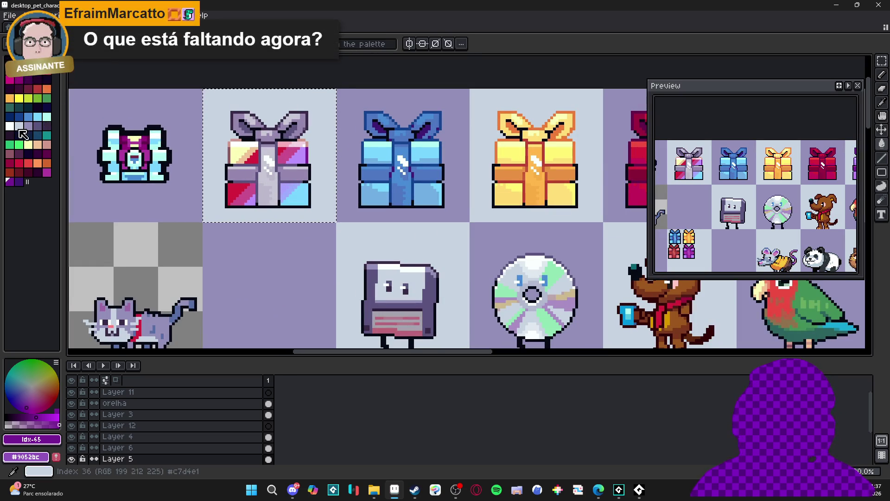
click(19, 126)
click(267, 187)
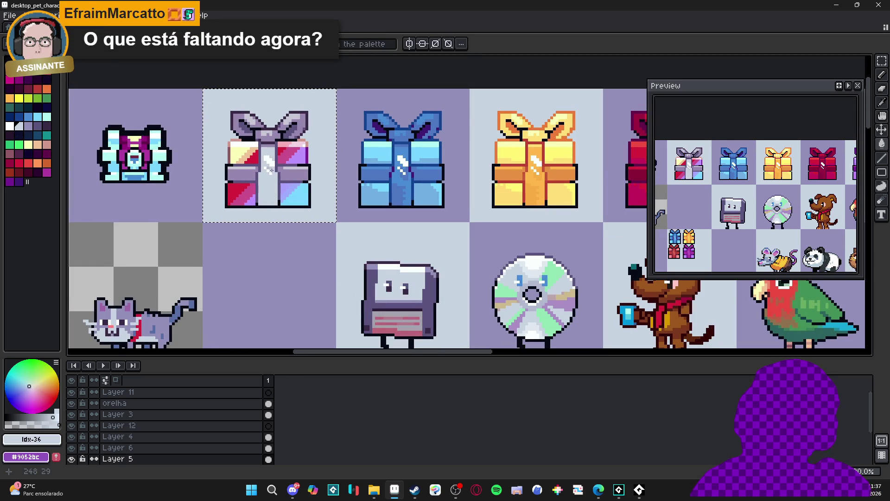
key(ctrl+z)
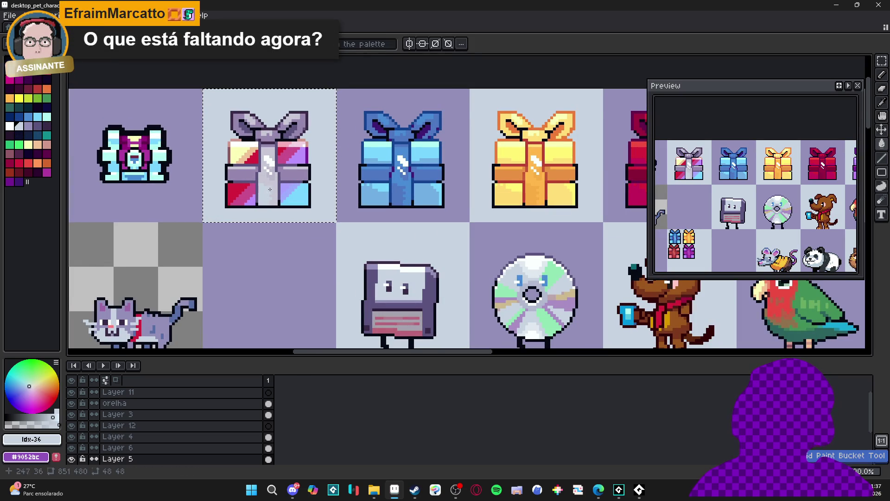
key(ctrl+z)
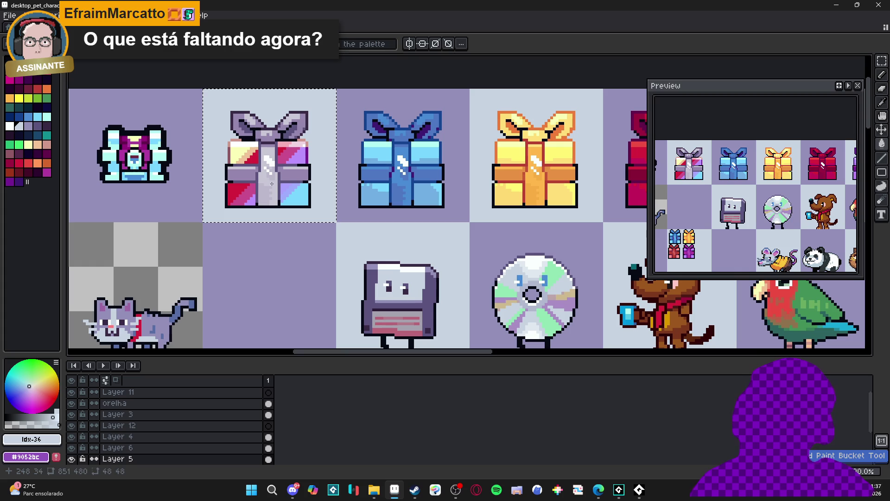
scroll(271, 184, up, 2)
key(bracketright)
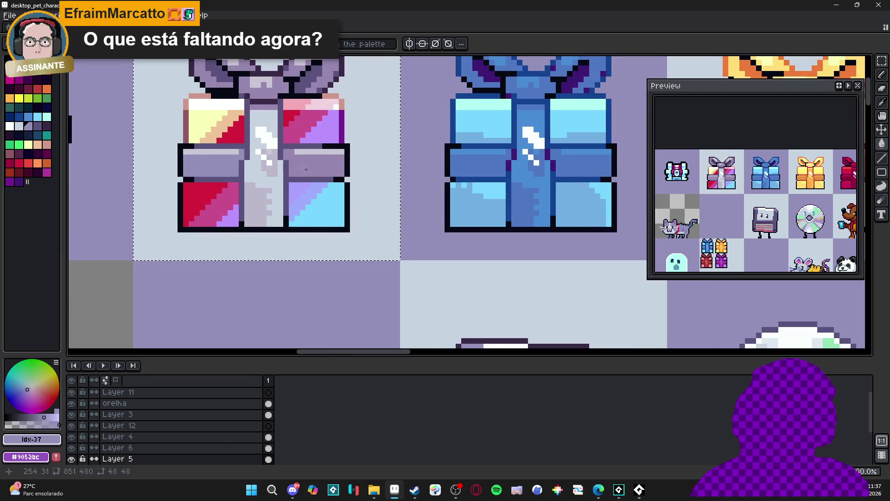
scroll(306, 169, down, 3)
scroll(325, 161, down, 1)
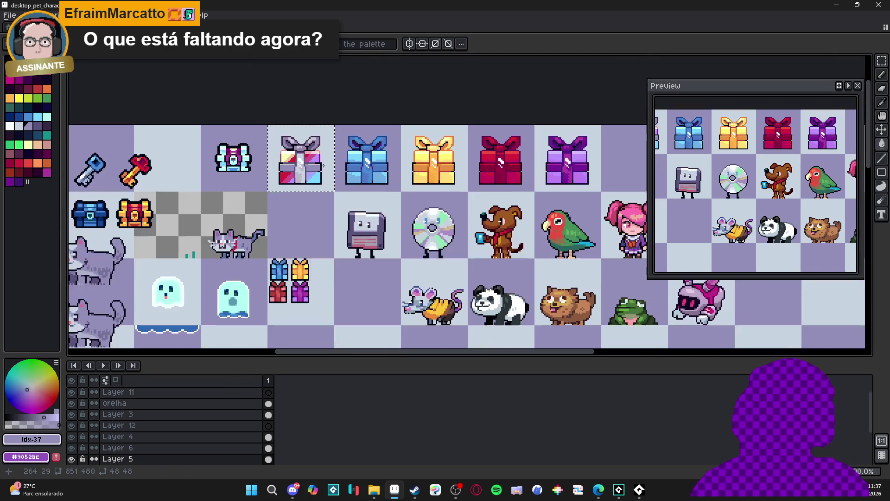
scroll(267, 151, up, 2)
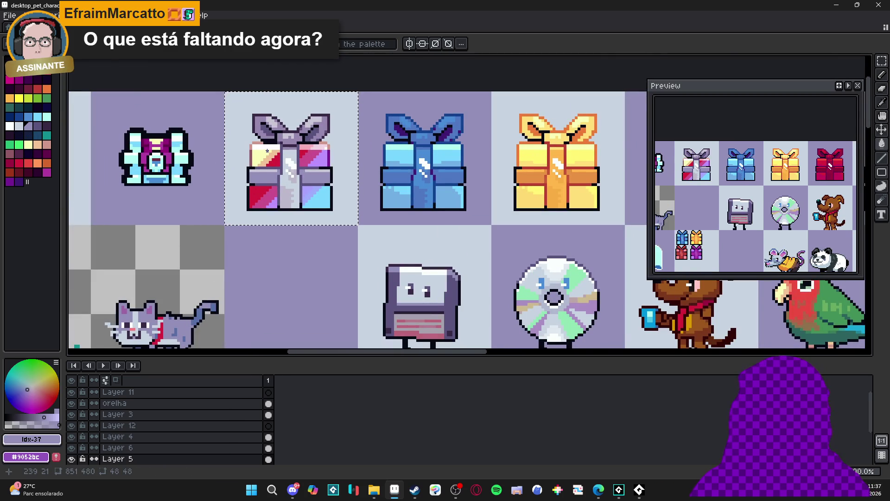
scroll(396, 214, down, 1)
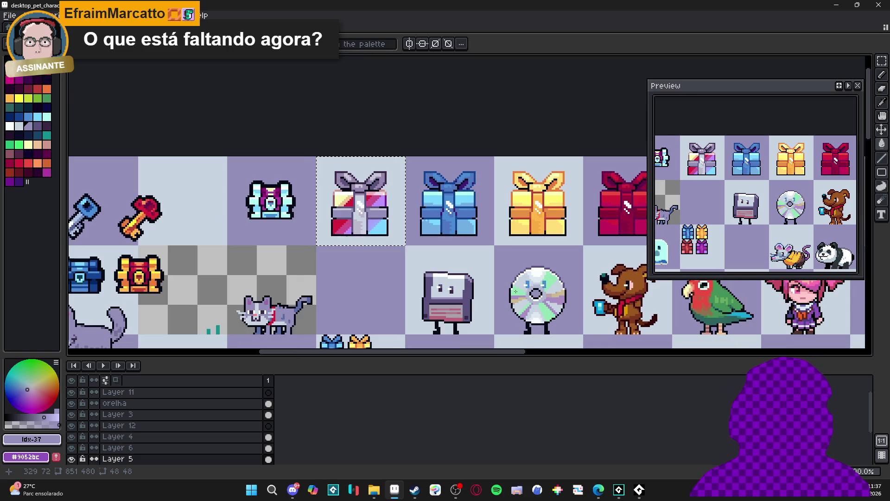
drag(417, 222, 361, 188)
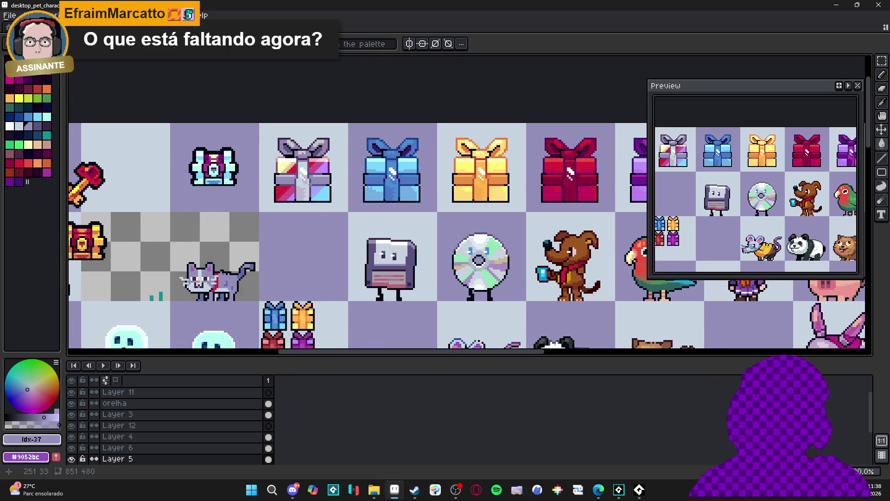
key(ctrl+d)
drag(259, 122, 349, 213)
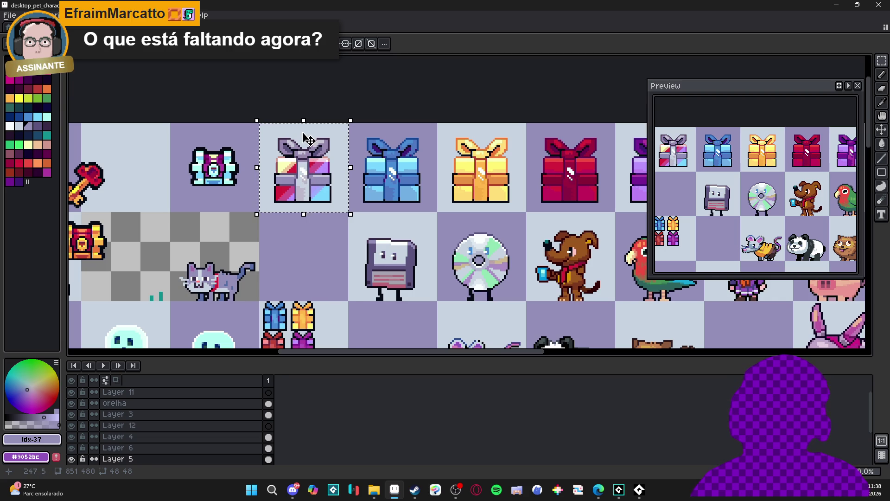
scroll(439, 183, down, 1)
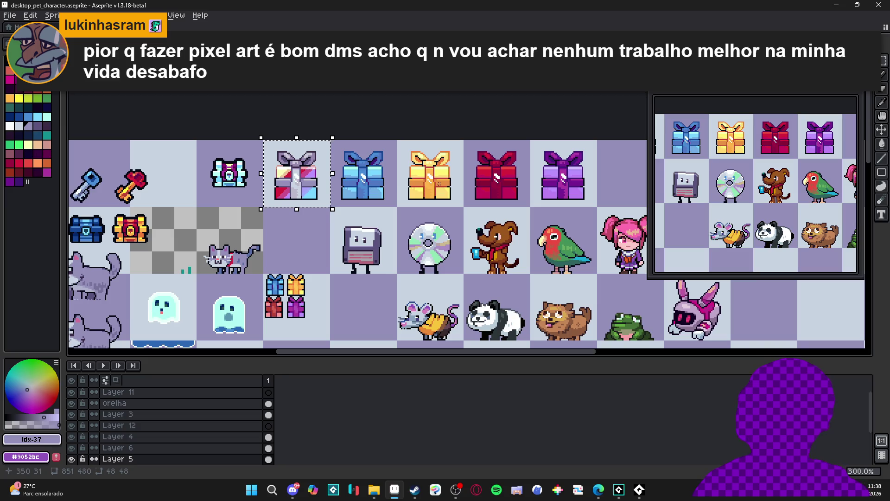
mouse_move(315, 180)
mouse_down()
mouse_move(381, 170)
mouse_move(343, 158)
mouse_up()
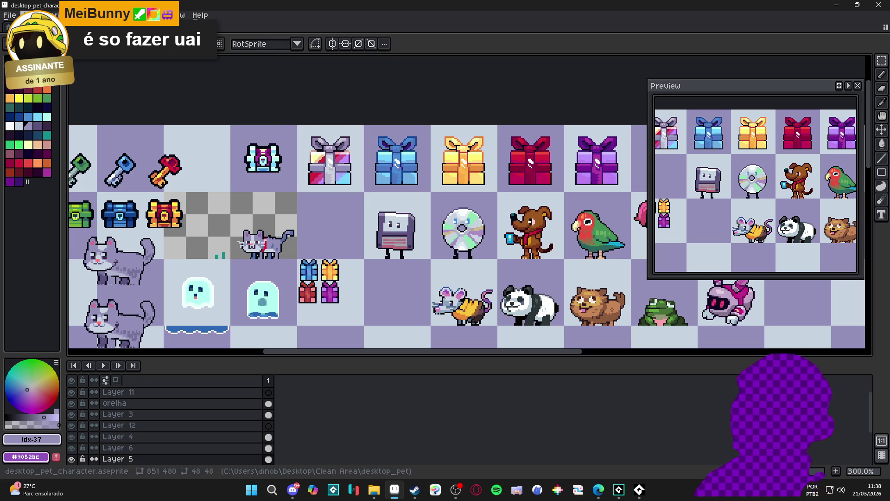
scroll(332, 166, up, 4)
scroll(270, 96, down, 1)
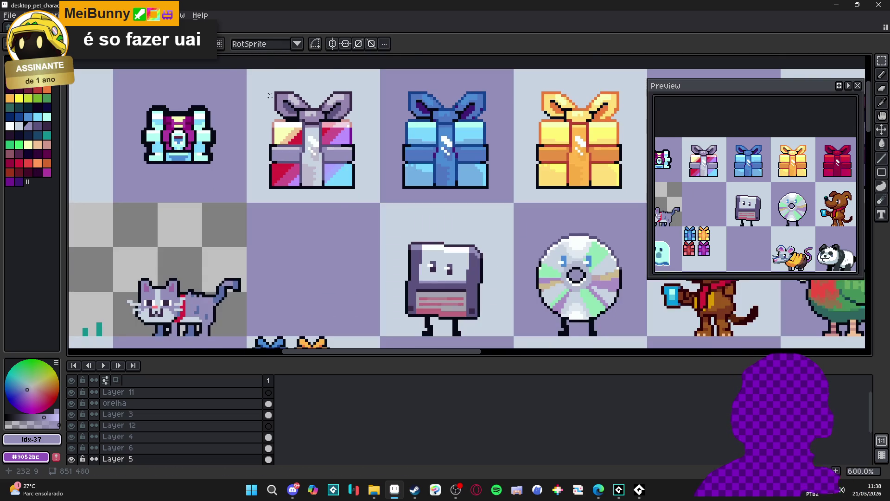
drag(263, 86, 375, 197)
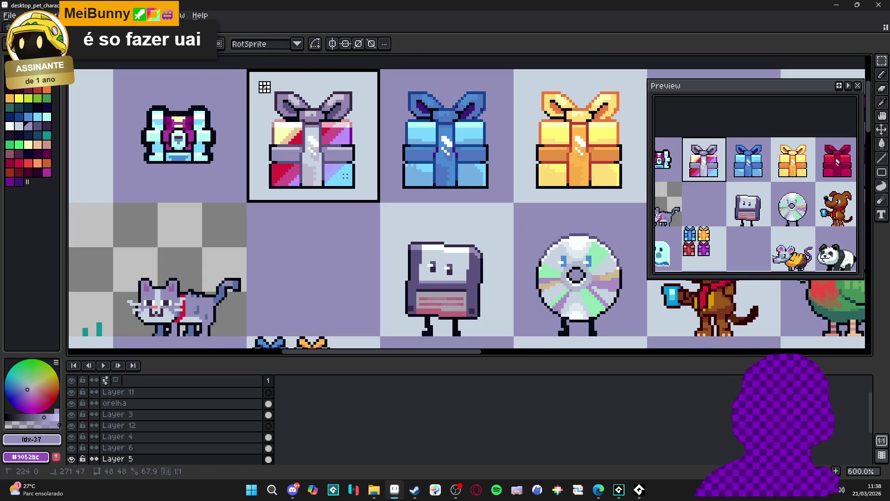
Bucket-fill the vertical ribbon and both halves of the horizontal band with white.
click(13, 128)
key(g)
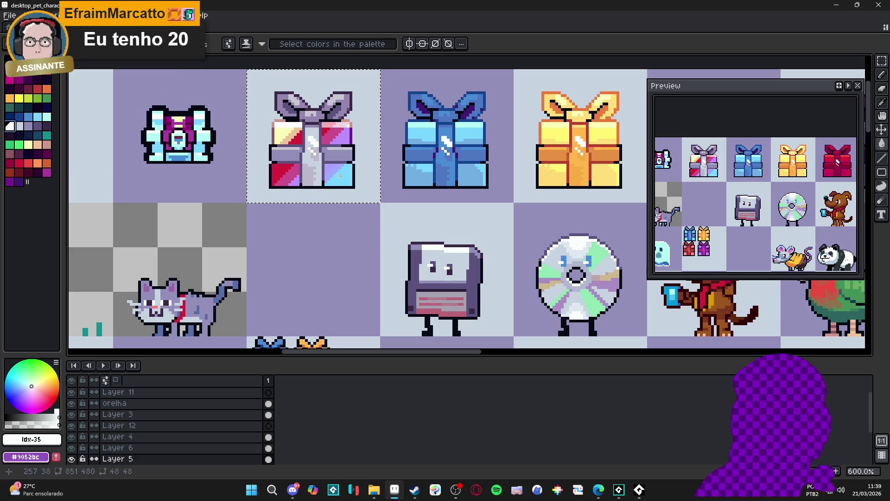
click(306, 170)
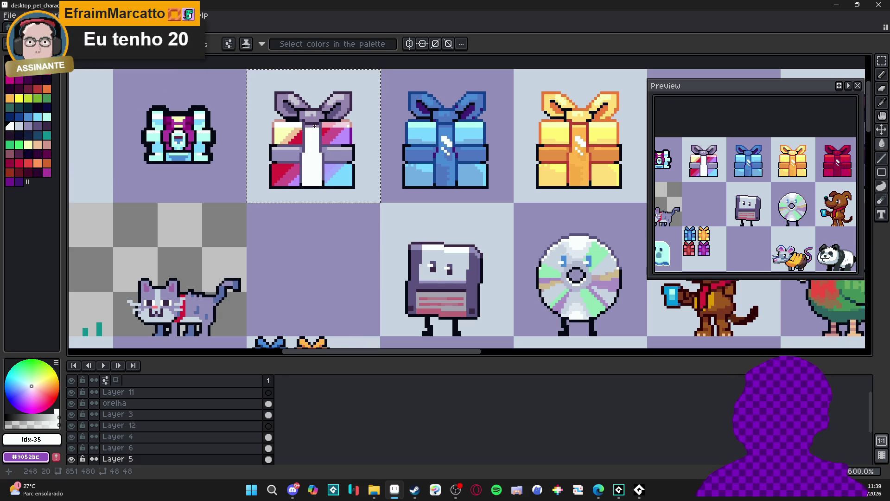
click(338, 154)
click(287, 153)
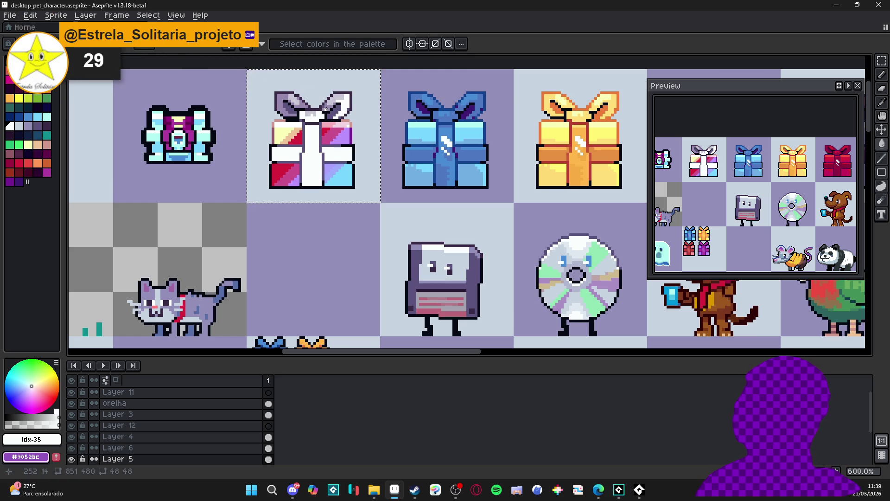
Undo the unwanted white fills on the bow and pick light grey.
key(g)
key(ctrl+z)
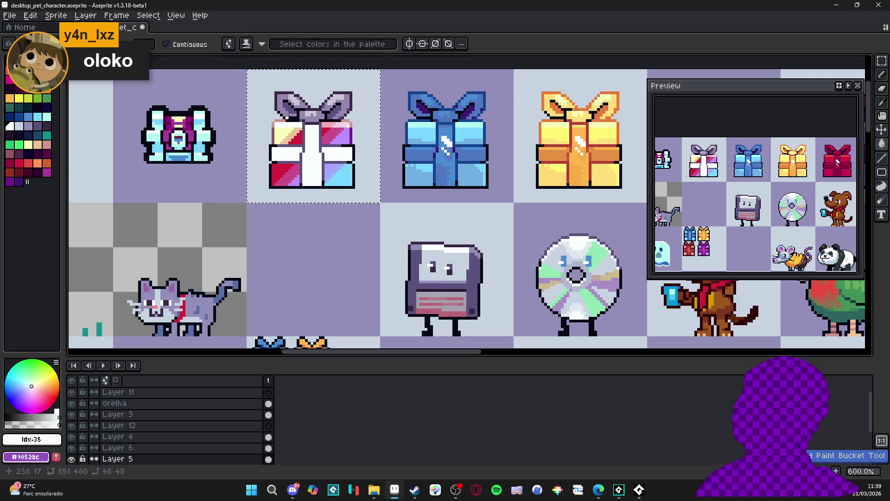
alt+click(310, 119)
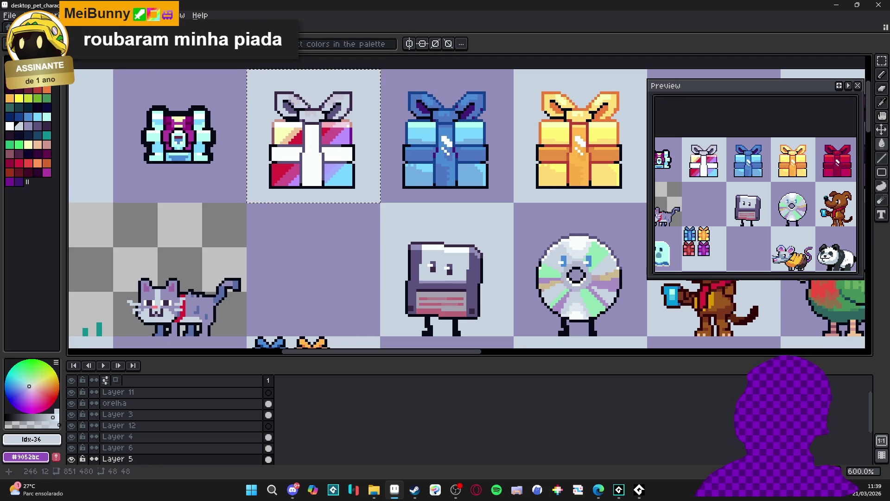
Fill the dark inner areas of the left and right bow loops with lavender.
scroll(330, 125, down, 3)
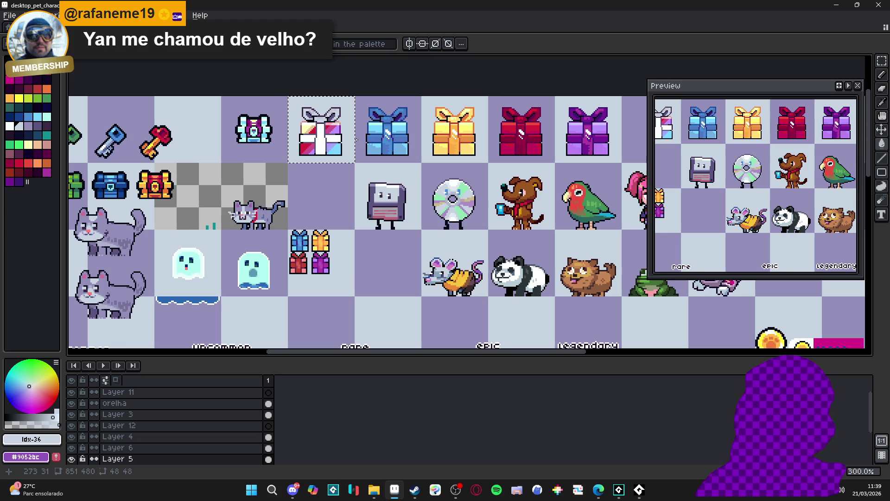
scroll(315, 135, up, 8)
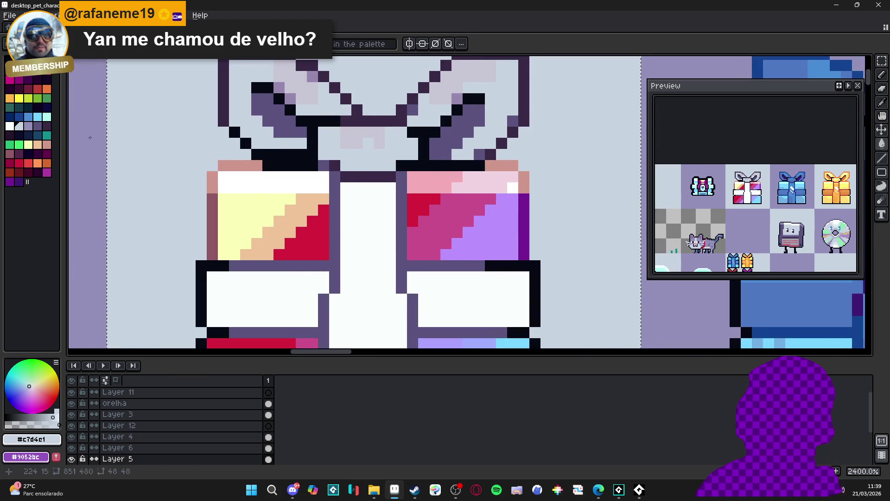
click(27, 126)
click(283, 113)
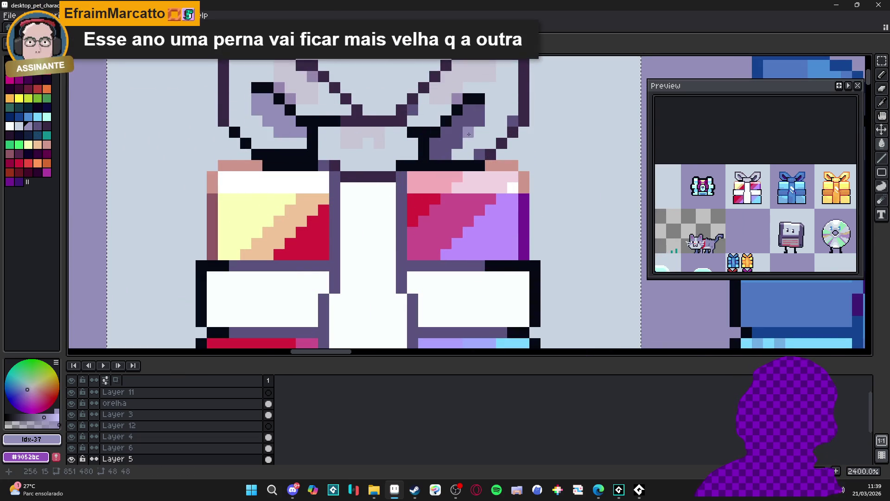
click(469, 134)
Sample the gift's light grey and lavender, recentre the view on the gift, and pick white.
scroll(469, 134, down, 3)
scroll(428, 138, up, 1)
alt+click(428, 137)
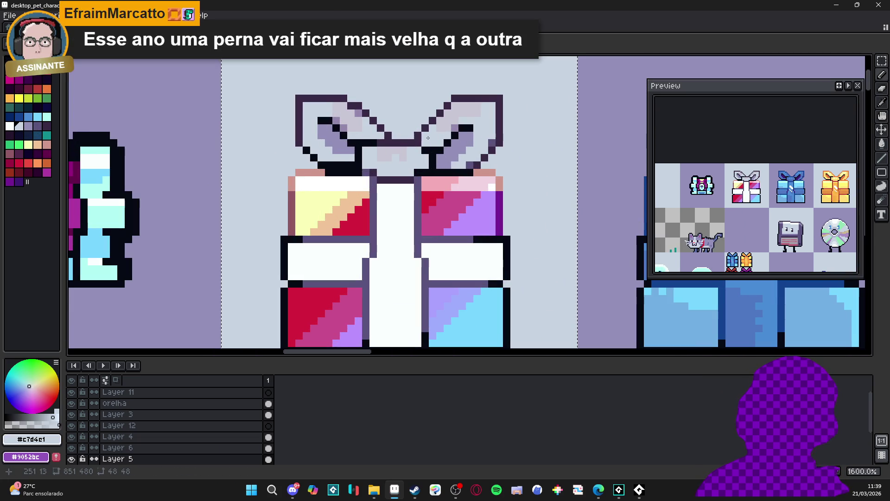
alt+click(441, 170)
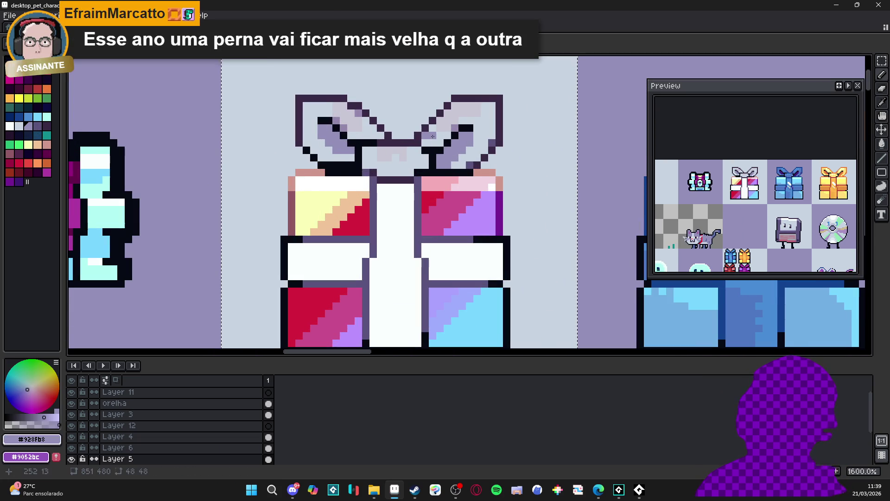
scroll(433, 138, down, 1)
alt+click(444, 135)
drag(431, 137, 413, 177)
click(9, 126)
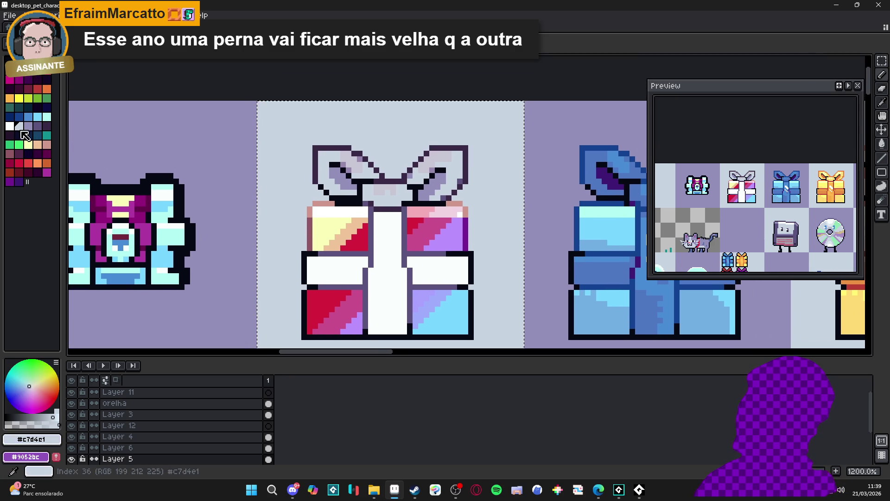
Paint white highlight pixels into the right and left bow loops.
click(443, 147)
drag(447, 152, 436, 156)
drag(344, 157, 356, 162)
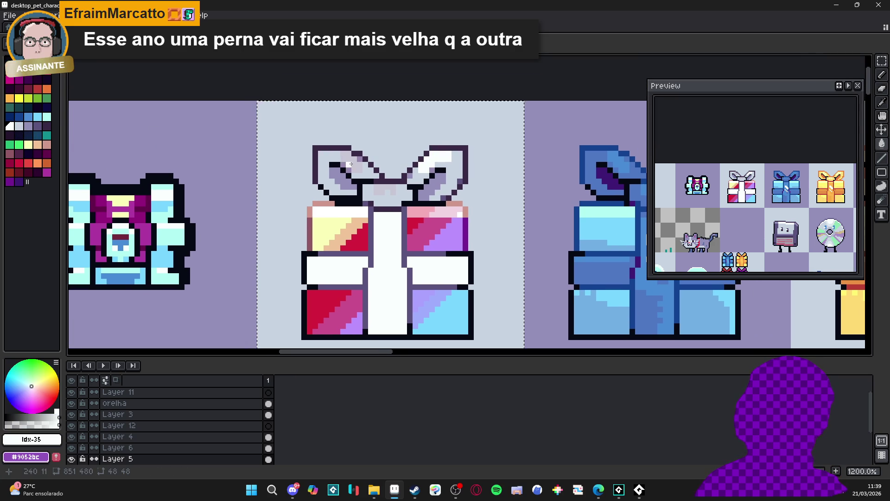
scroll(356, 163, down, 3)
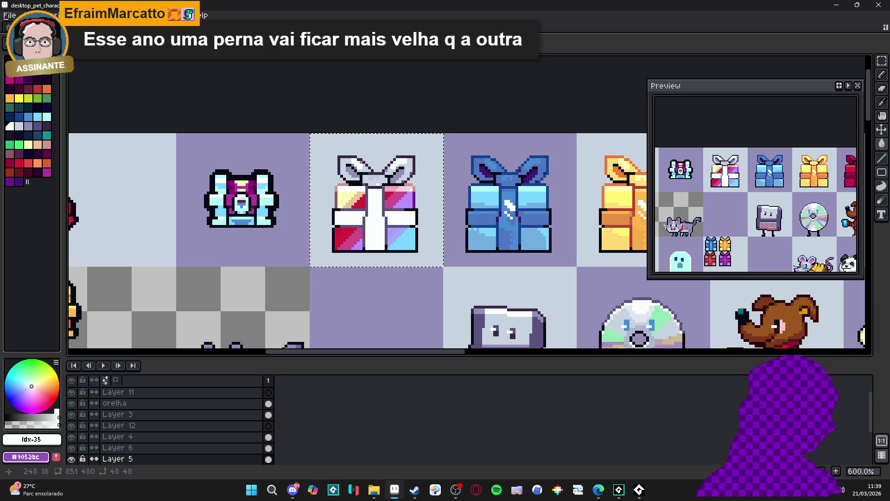
scroll(369, 213, down, 1)
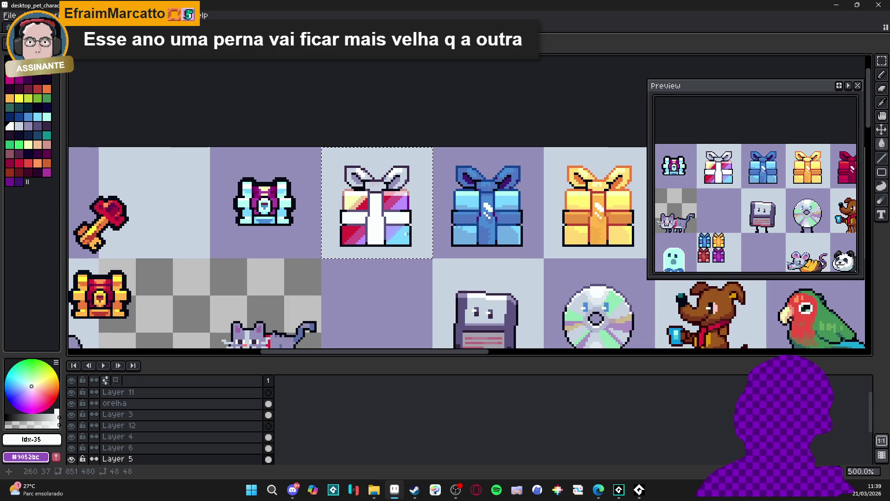
scroll(377, 186, up, 2)
Repaint the grey pixels in the bow's centre knot with the ribbon's white.
alt+click(377, 186)
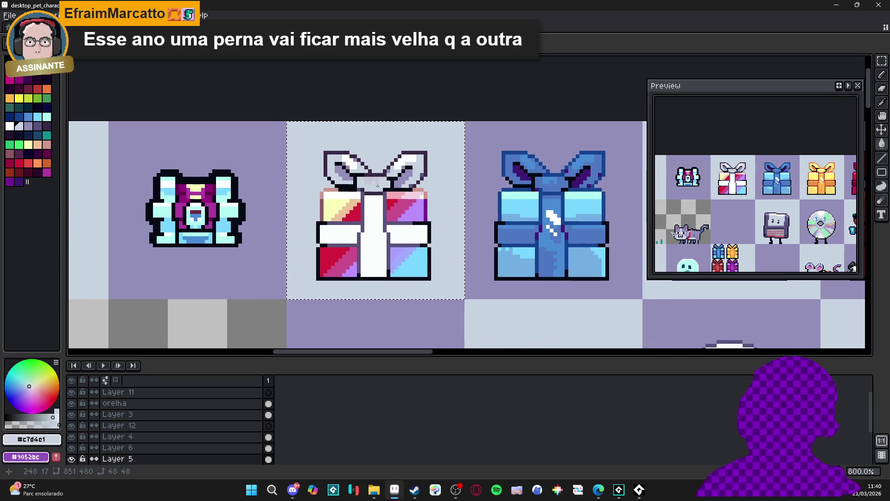
scroll(378, 186, up, 3)
alt+click(363, 183)
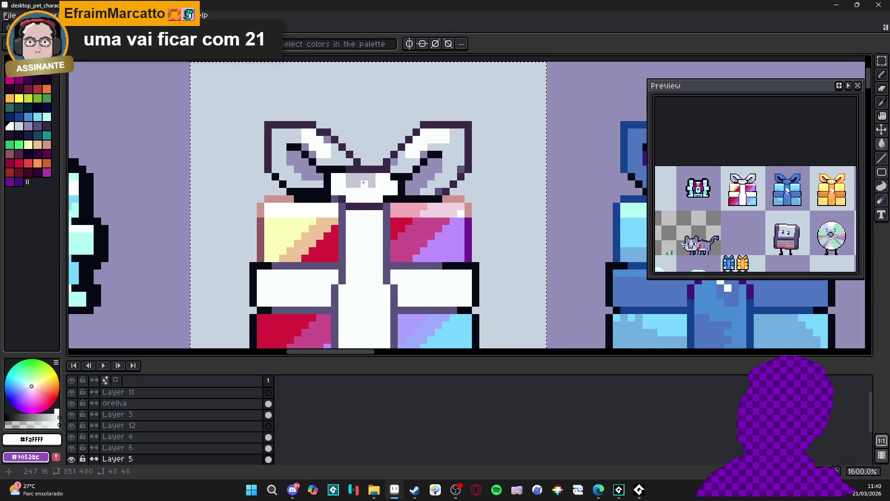
drag(373, 178, 353, 182)
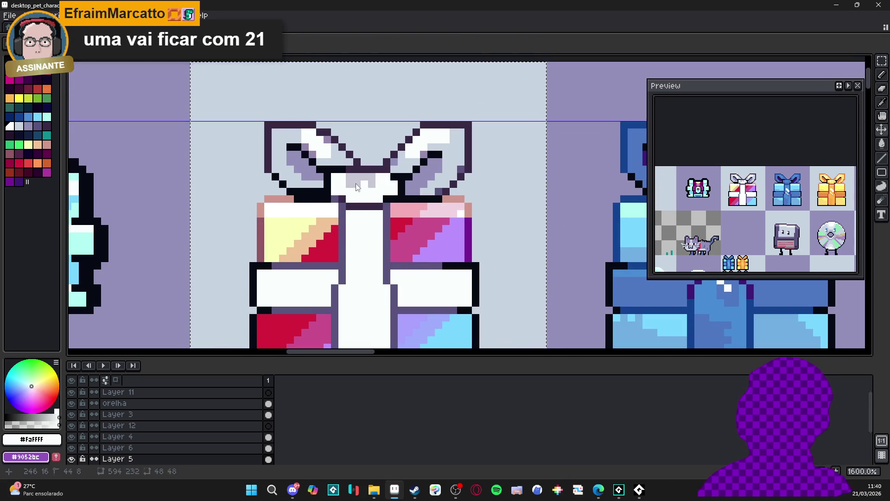
scroll(366, 185, down, 3)
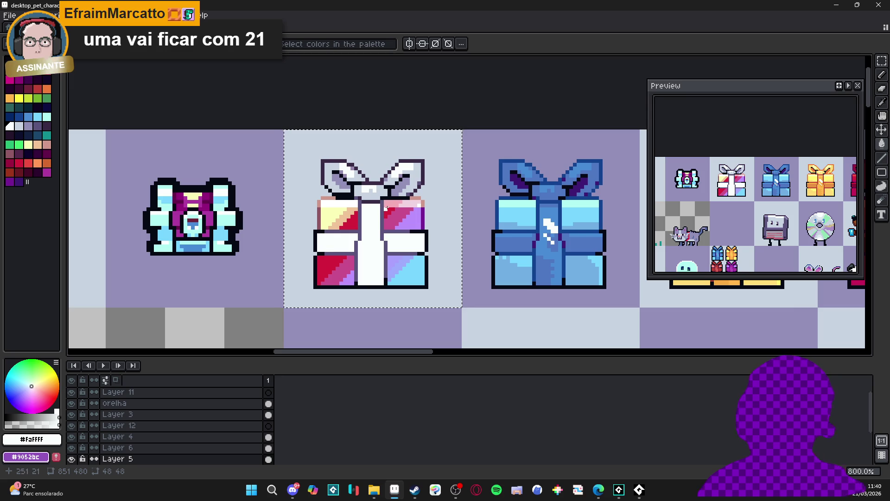
scroll(402, 194, up, 3)
alt+click(428, 175)
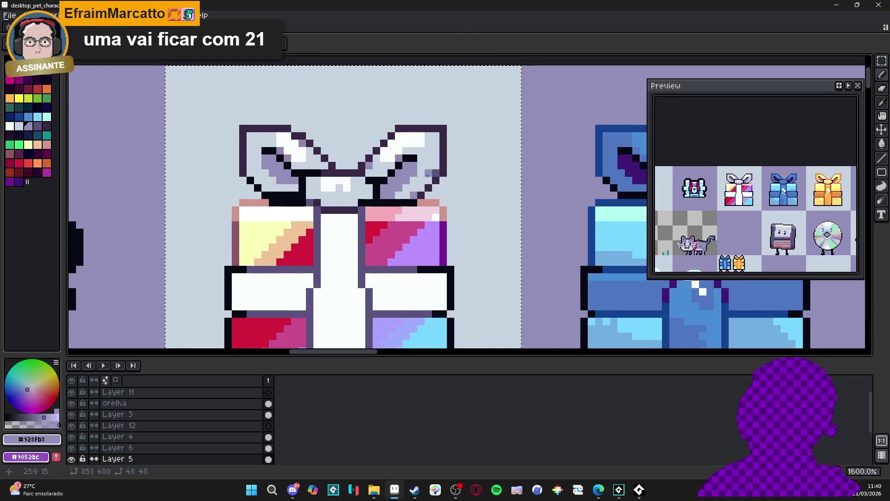
scroll(434, 174, down, 3)
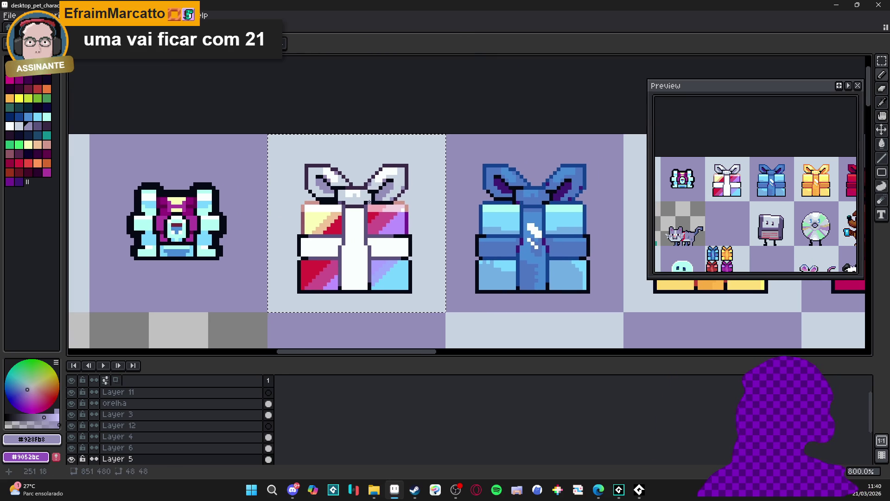
scroll(350, 264, down, 2)
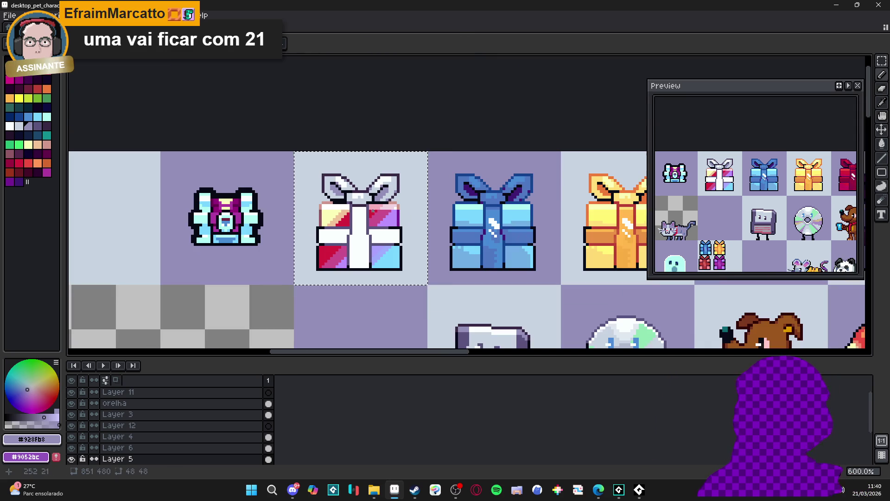
scroll(350, 265, up, 4)
scroll(350, 264, up, 1)
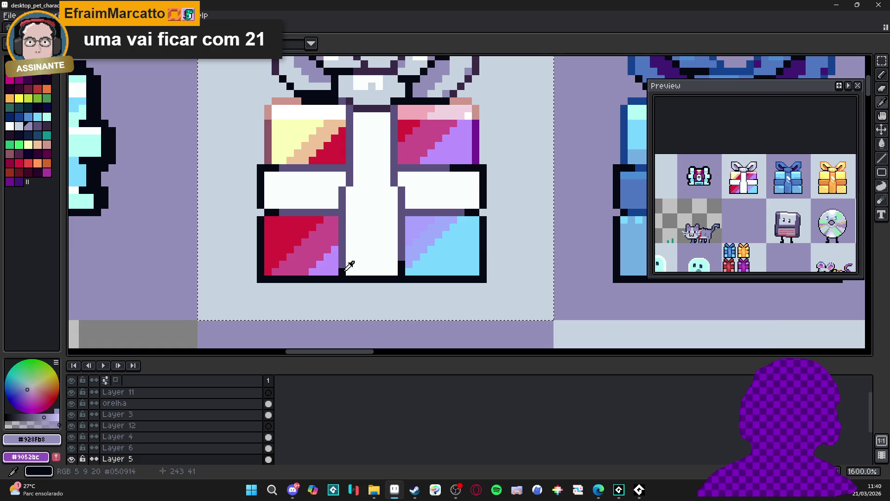
Pencil dark outline pixels along the ribbon edge beside the pink top-right block.
alt+click(342, 199)
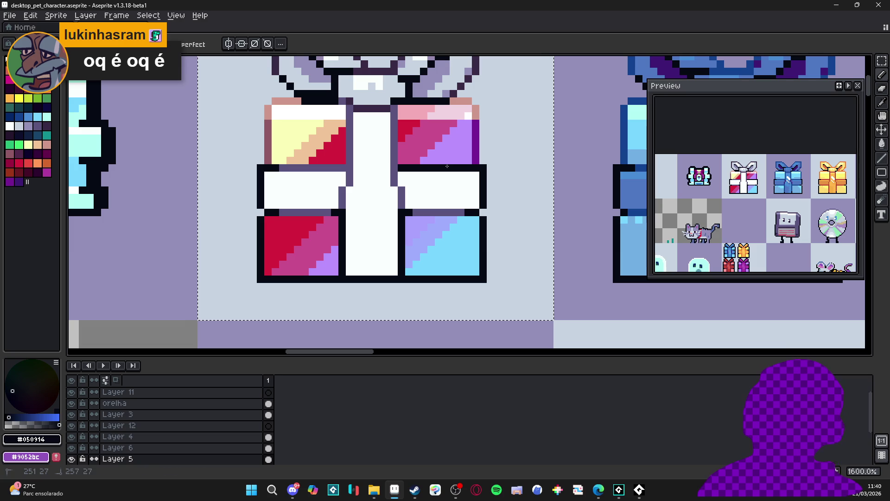
click(395, 162)
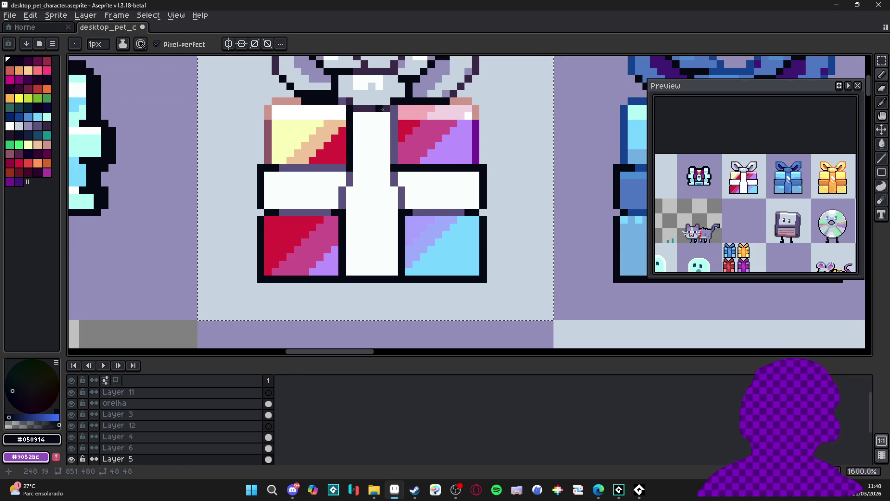
drag(387, 107, 382, 125)
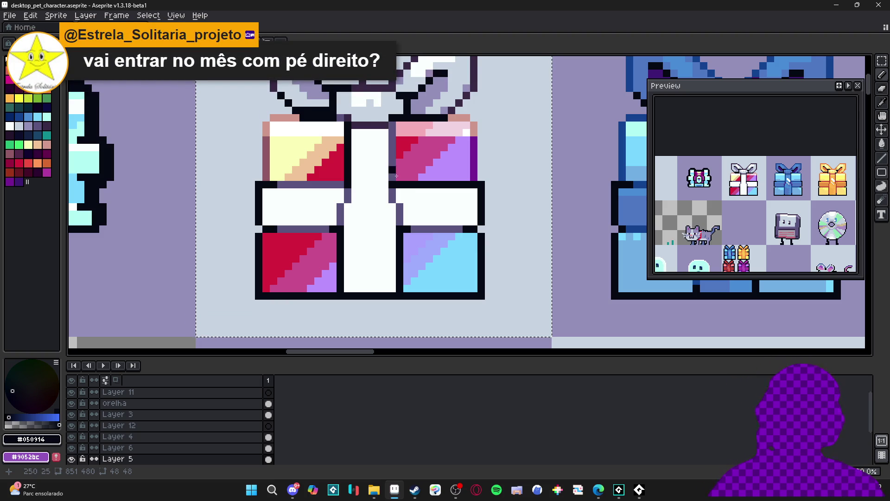
drag(393, 165, 395, 174)
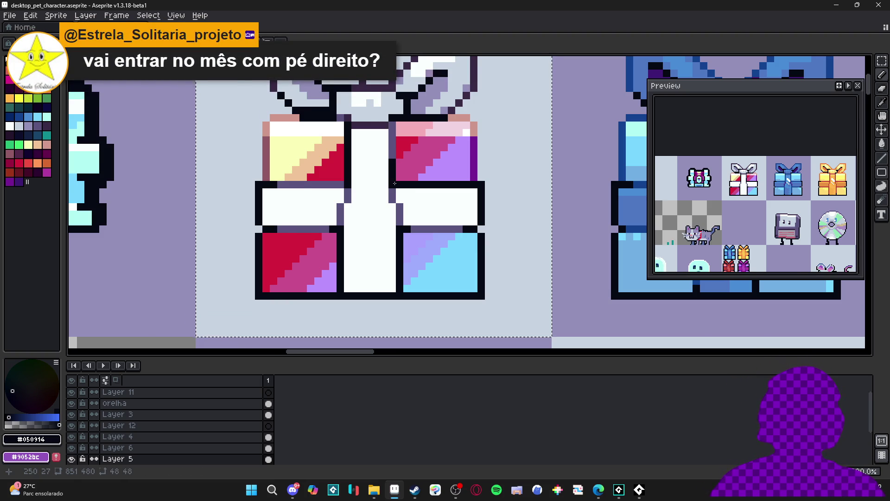
scroll(395, 183, down, 3)
scroll(356, 201, up, 2)
alt+click(356, 201)
alt+click(361, 197)
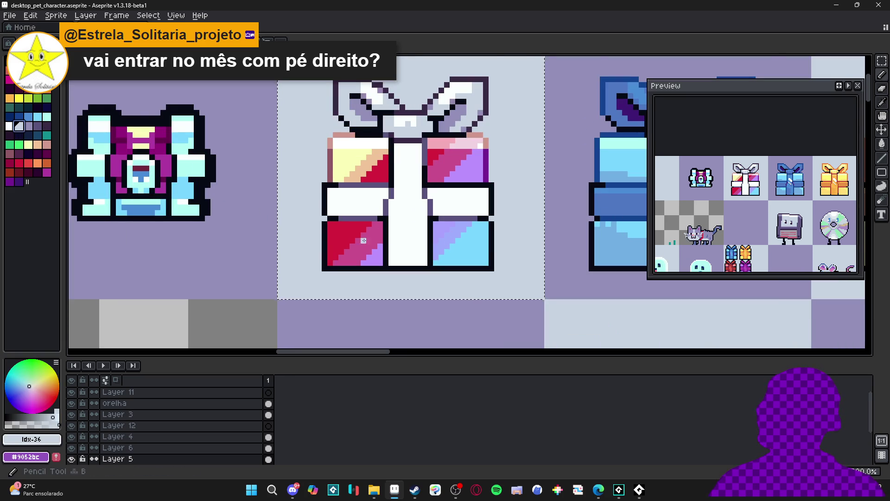
Paint trial light grey shading strokes down the ribbon and into the left band.
scroll(363, 241, up, 2)
mouse_move(411, 169)
mouse_down()
mouse_move(416, 222)
mouse_move(428, 204)
mouse_move(422, 161)
mouse_move(457, 119)
mouse_up()
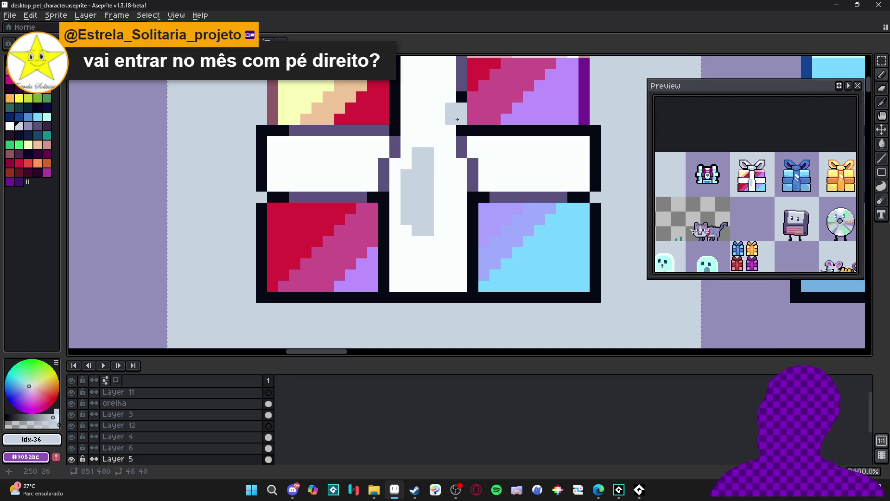
key(ctrl+z)
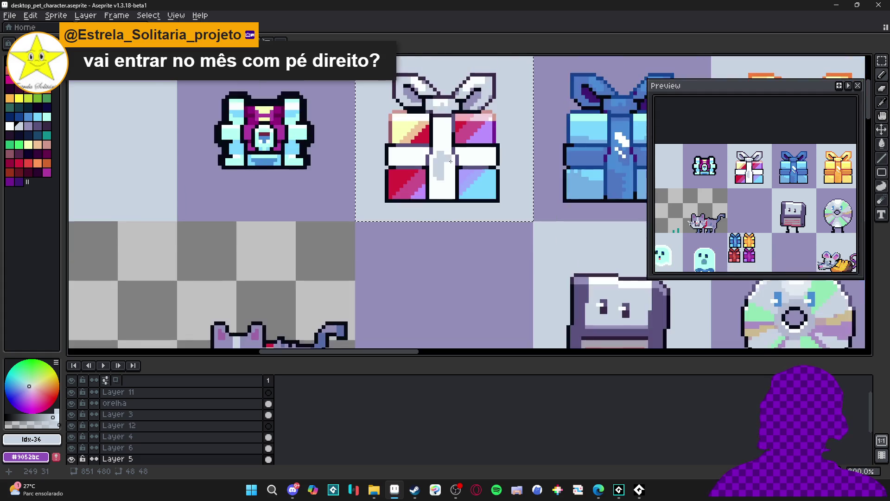
drag(424, 148, 424, 136)
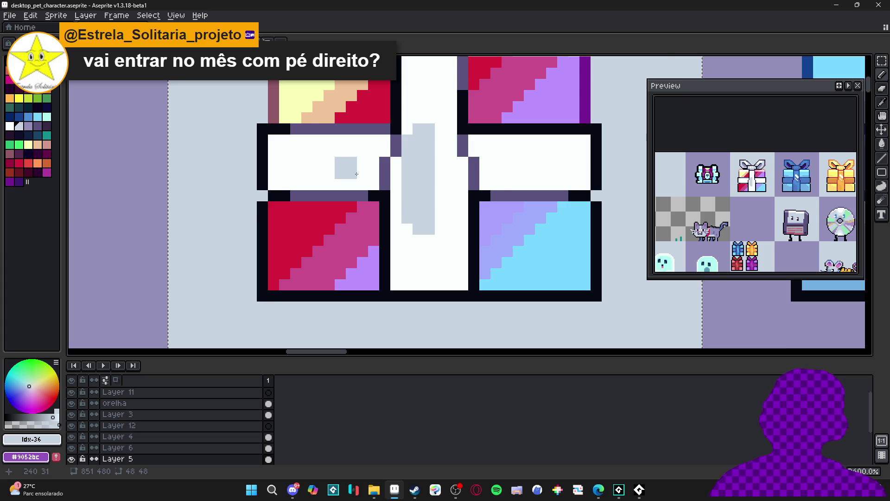
scroll(353, 175, up, 1)
mouse_move(379, 179)
mouse_down()
mouse_move(327, 171)
mouse_move(392, 151)
mouse_move(328, 162)
mouse_up()
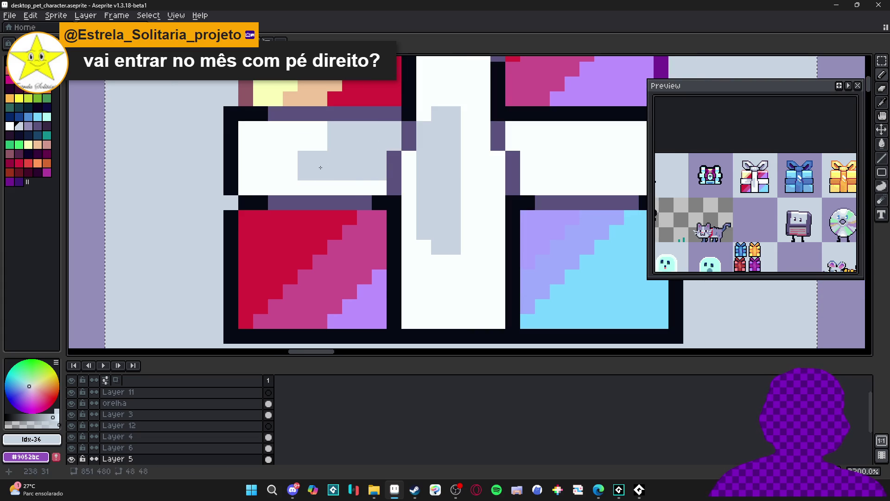
scroll(318, 195, down, 2)
scroll(318, 195, down, 5)
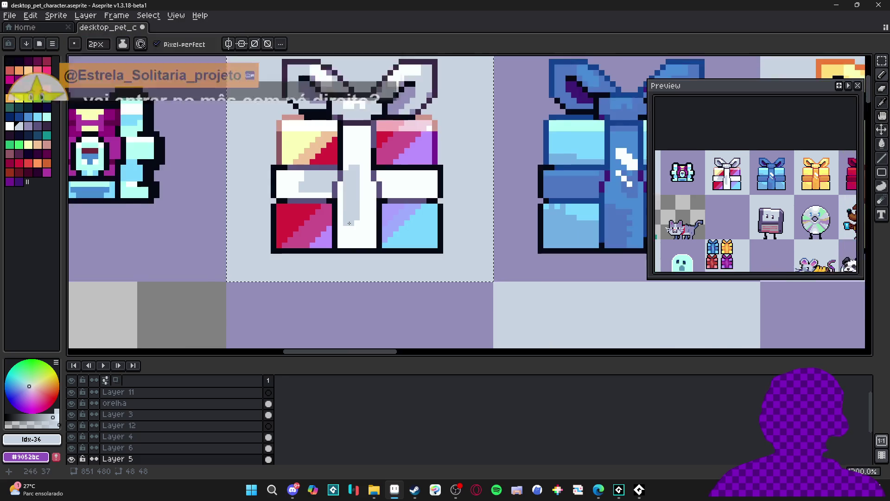
scroll(368, 230, up, 3)
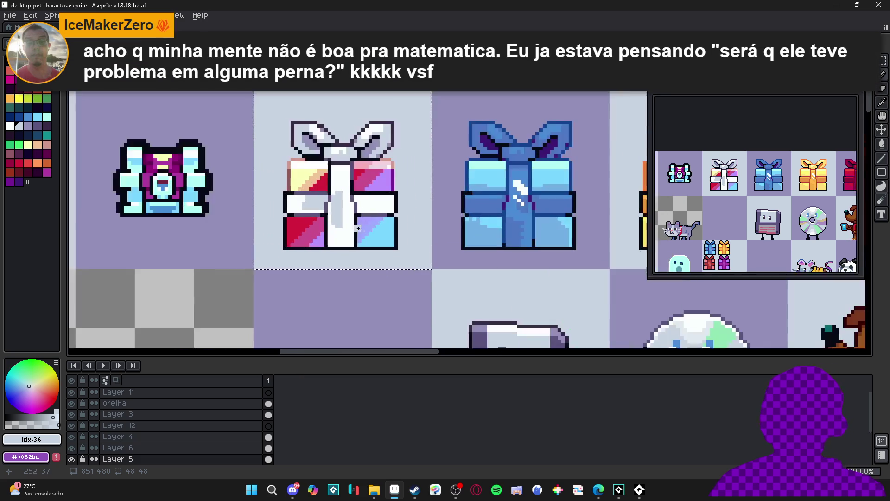
scroll(339, 226, up, 2)
drag(339, 226, 328, 225)
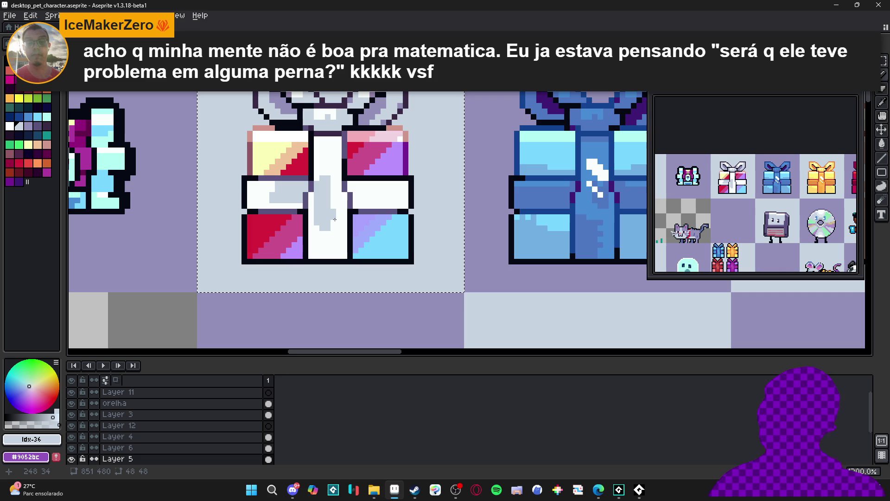
Undo the grey ribbon shading strokes, returning the ribbon to mostly plain white.
key(ctrl+z)
key(ctrl+z)
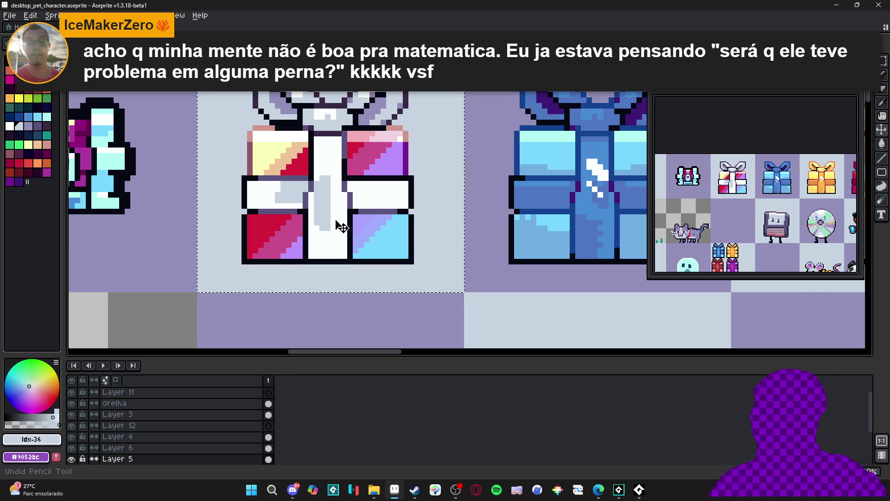
key(ctrl+z)
key(ctrl+z)
key(ctrl+z)
key(ctrl+z)
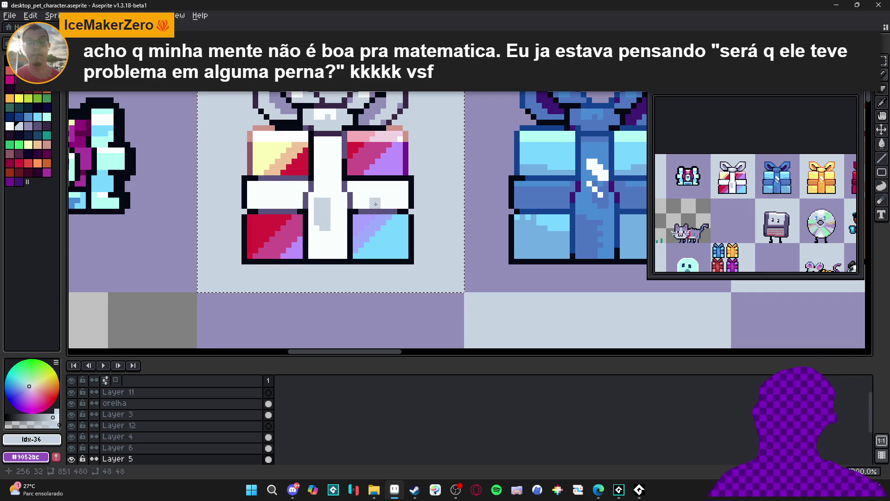
key(ctrl+z)
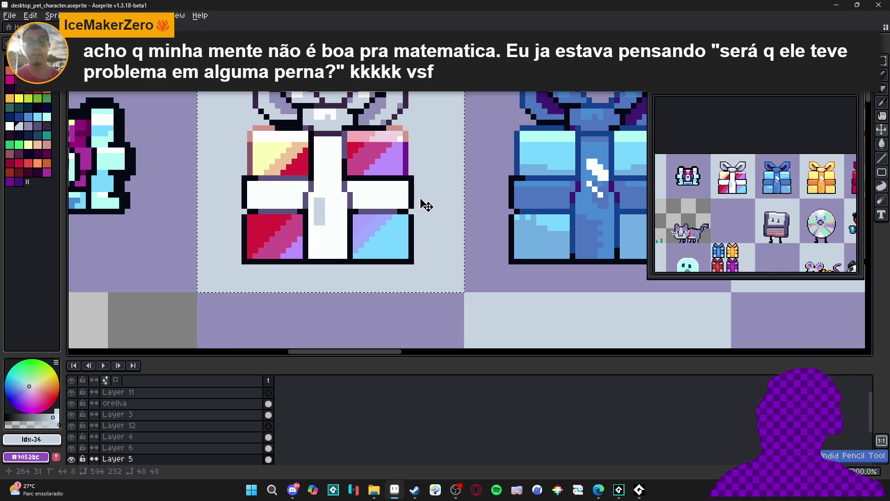
drag(554, 196, 477, 209)
click(506, 248)
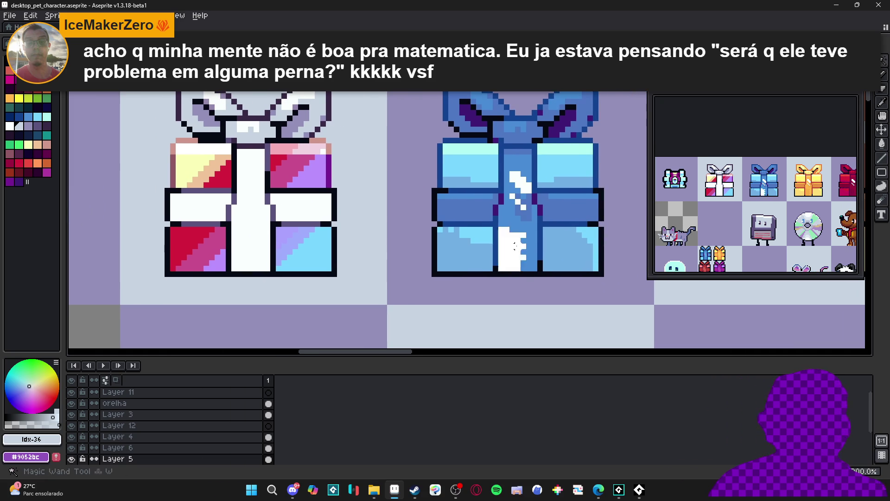
Paste the blue gift's ribbon shading onto the rainbow gift as a guide, then remove it.
scroll(538, 211, up, 2)
scroll(542, 211, down, 2)
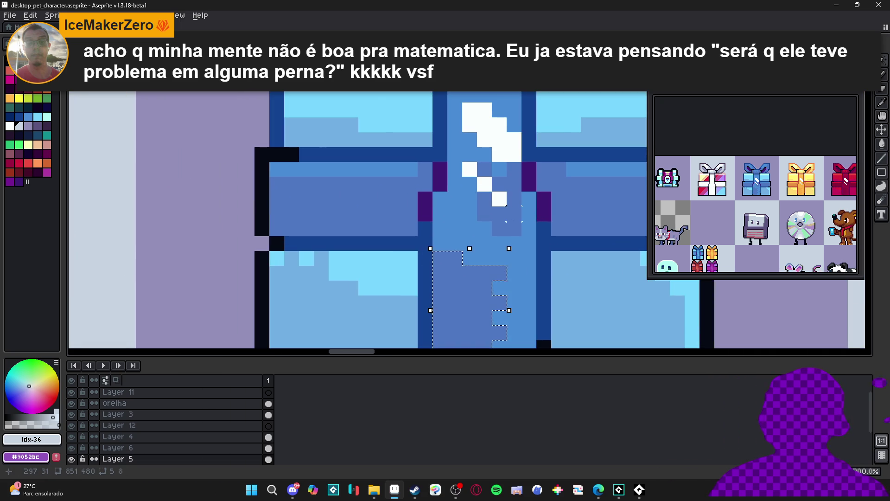
key(ctrl+d)
mouse_move(272, 241)
mouse_down()
mouse_move(227, 276)
mouse_move(198, 249)
mouse_move(239, 220)
mouse_up()
key(ctrl+z)
Paint stepped light grey shading down the lower vertical ribbon.
click(29, 132)
click(19, 126)
drag(240, 274, 236, 238)
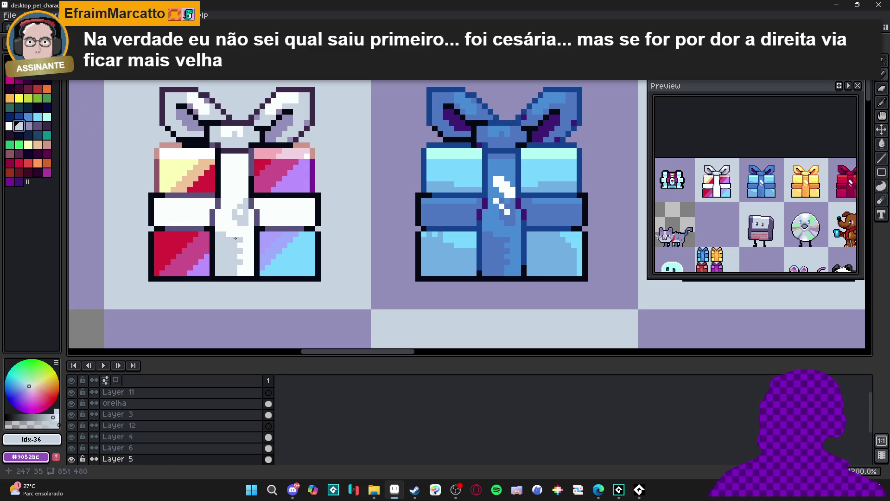
alt+click(247, 217)
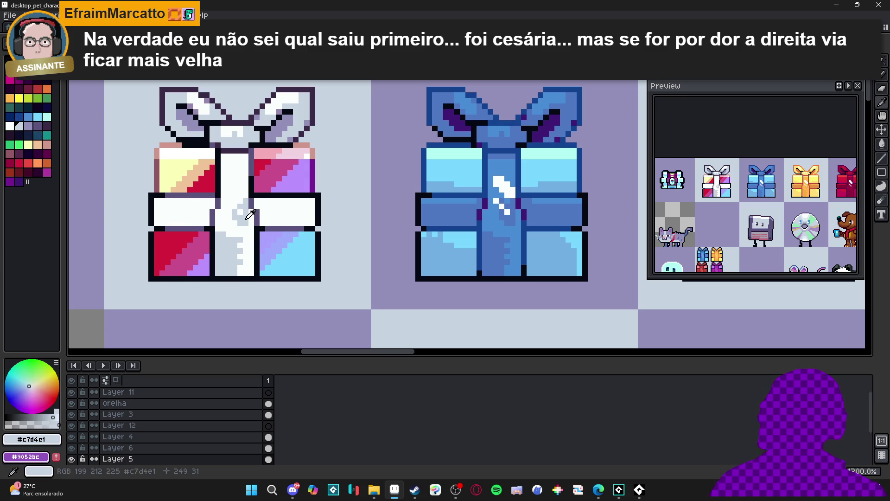
alt+click(239, 203)
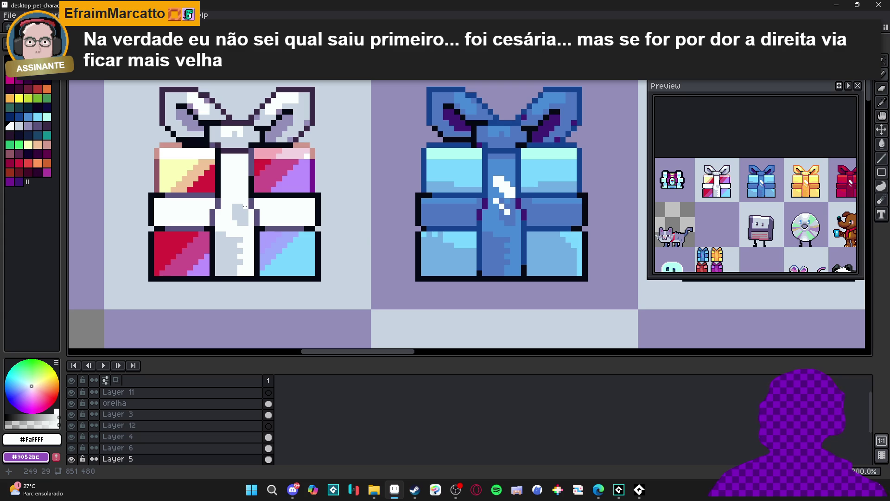
scroll(262, 239, down, 1)
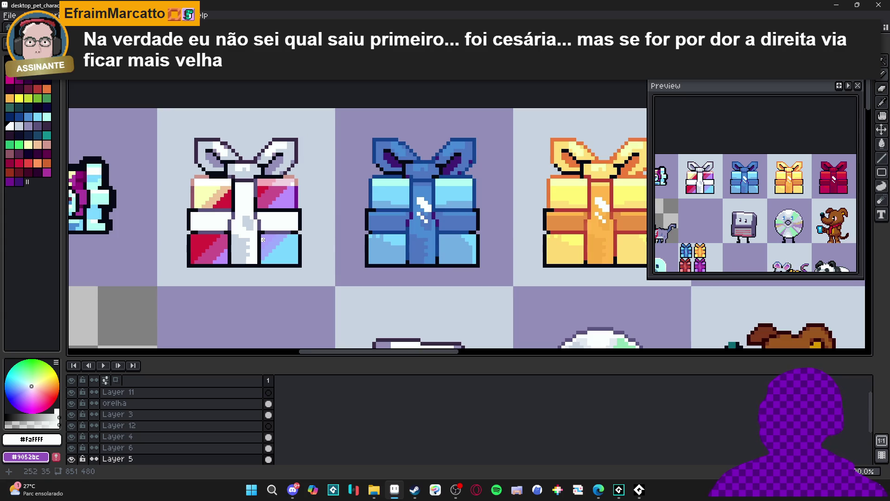
scroll(262, 239, up, 1)
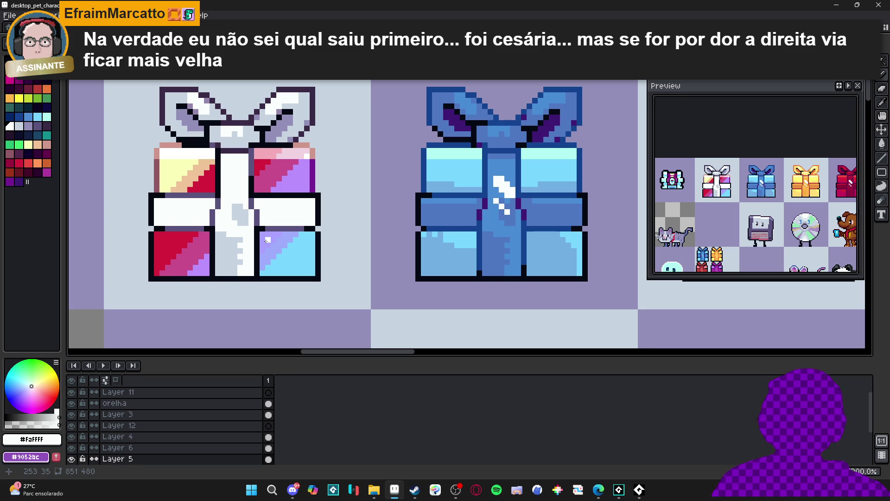
scroll(249, 232, up, 3)
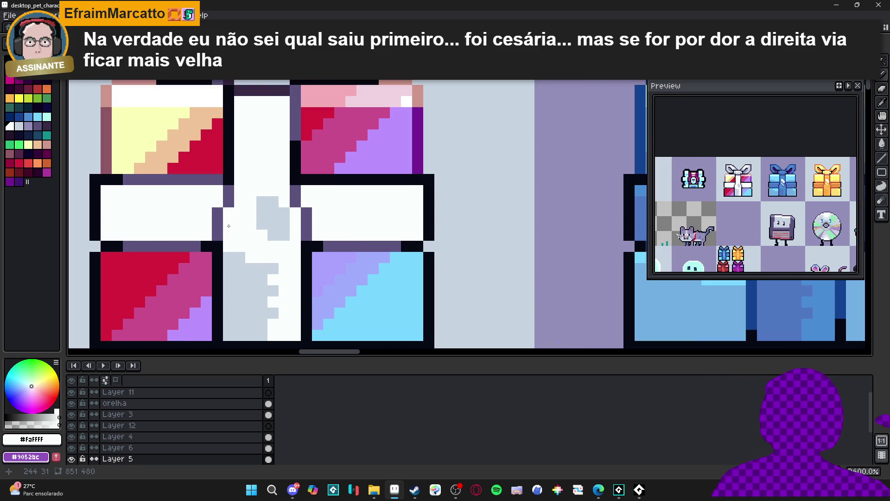
alt+click(217, 249)
scroll(217, 250, down, 3)
drag(191, 207, 251, 213)
scroll(288, 209, up, 2)
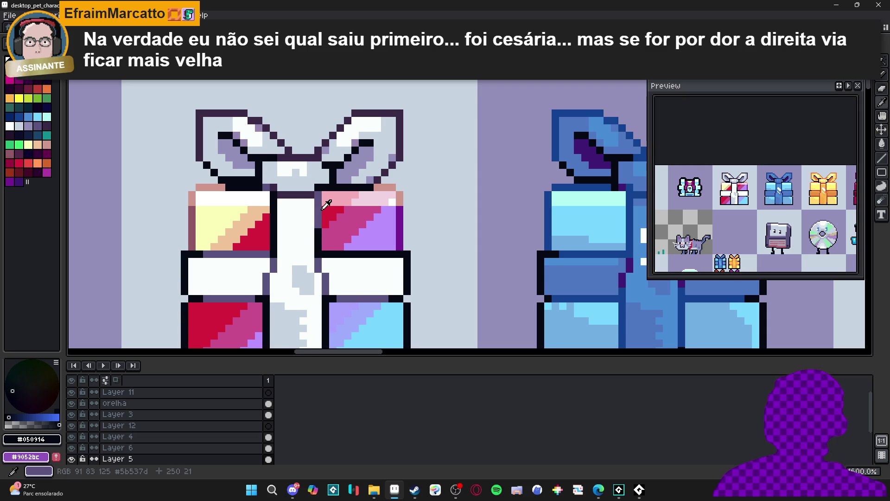
alt+click(273, 200)
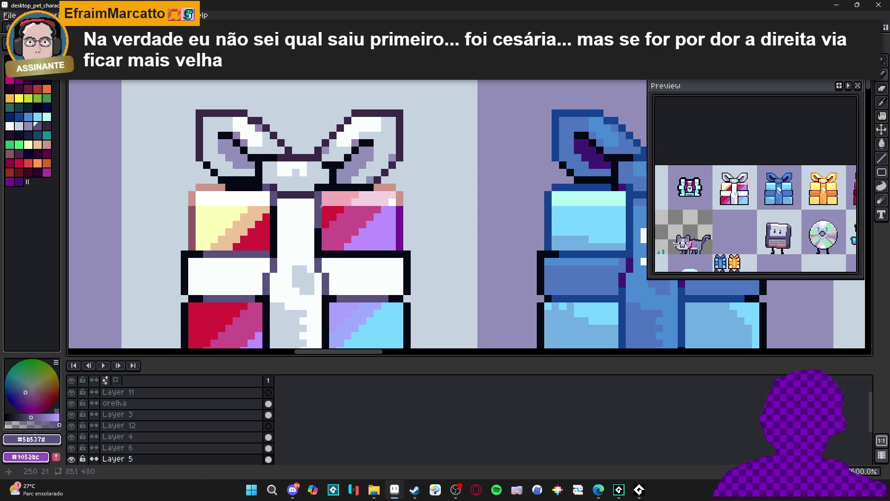
alt+click(317, 231)
alt+click(319, 201)
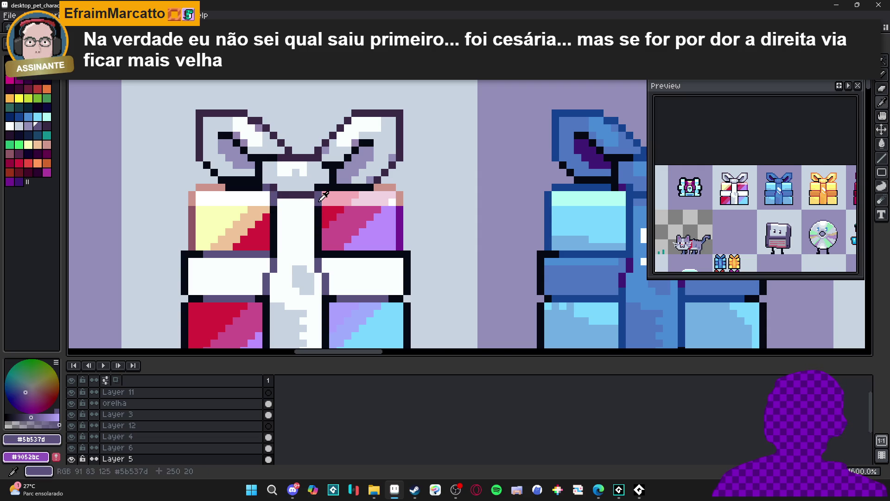
scroll(318, 214, down, 3)
scroll(315, 229, up, 3)
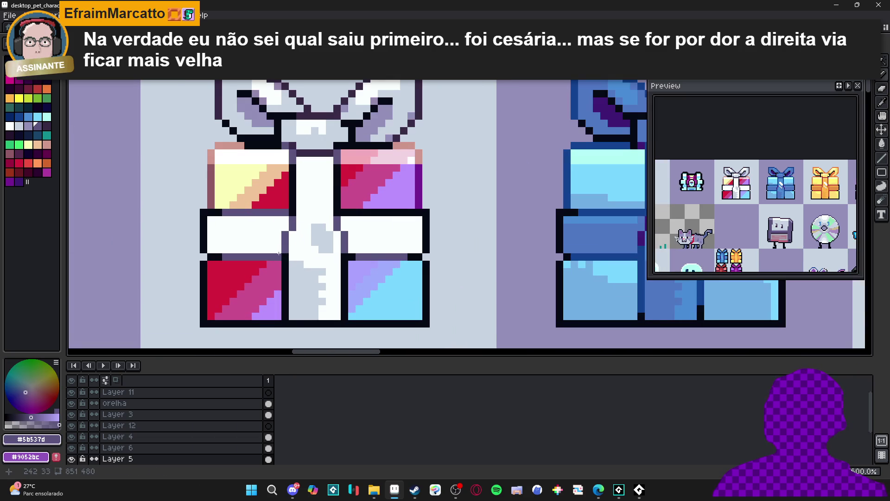
alt+click(284, 251)
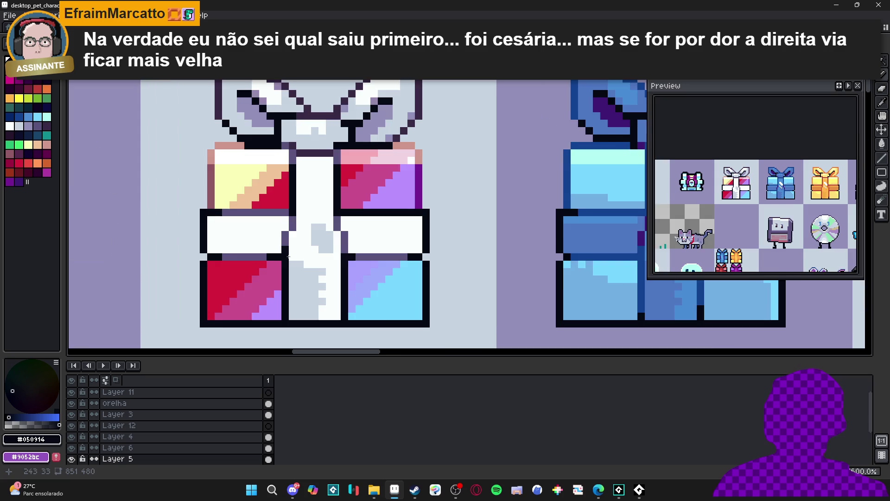
scroll(288, 257, down, 4)
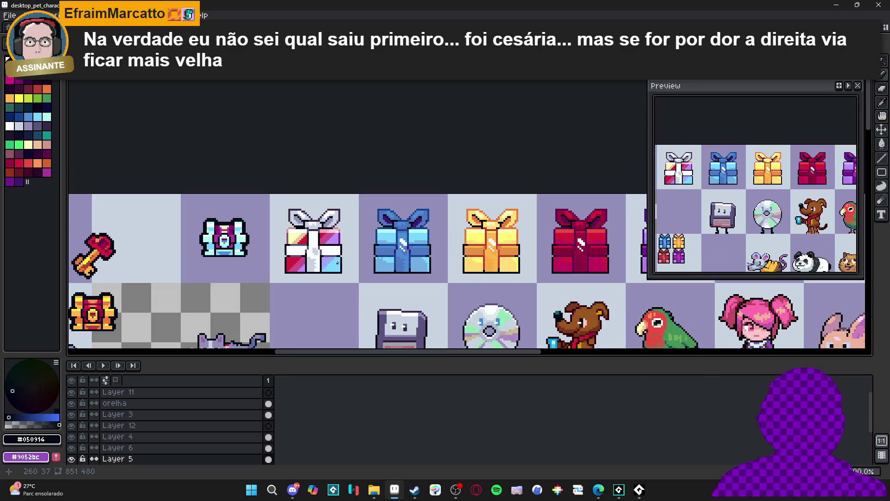
scroll(337, 262, up, 3)
alt+click(318, 247)
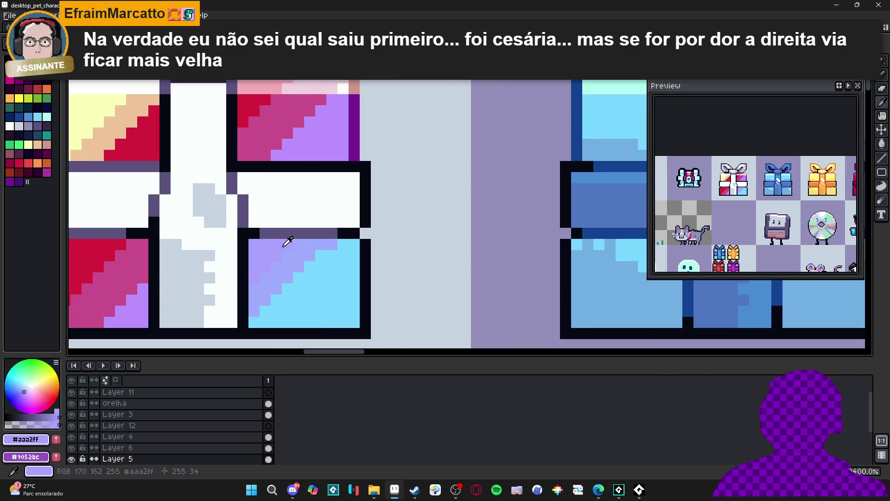
scroll(238, 270, left, 3)
alt+click(239, 270)
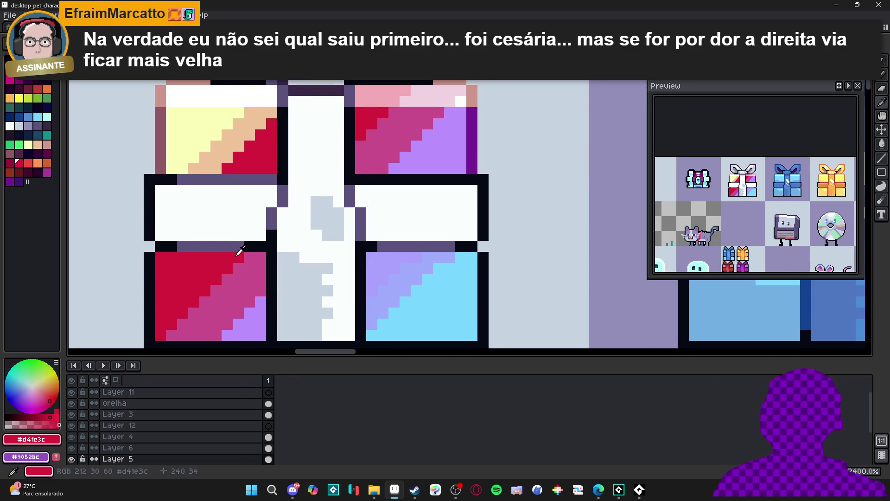
scroll(242, 188, up, 1)
alt+click(242, 188)
alt+click(209, 190)
scroll(209, 192, down, 3)
scroll(248, 205, up, 3)
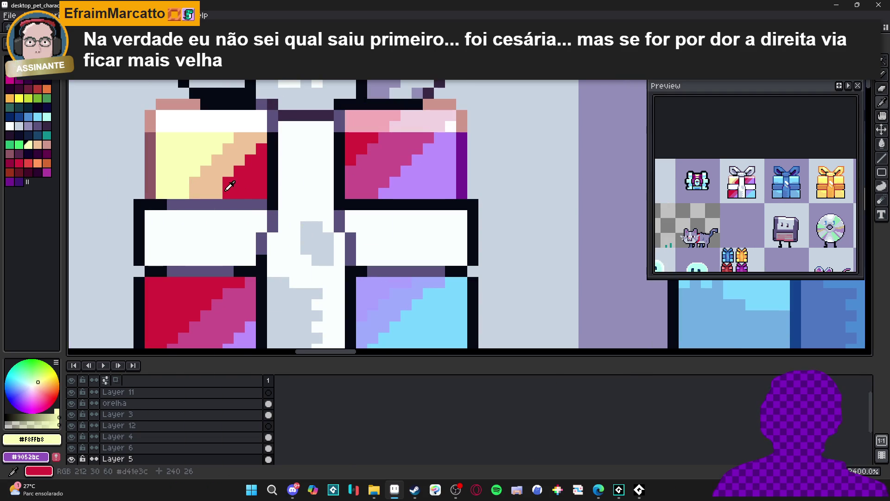
scroll(239, 208, down, 2)
scroll(239, 208, down, 2)
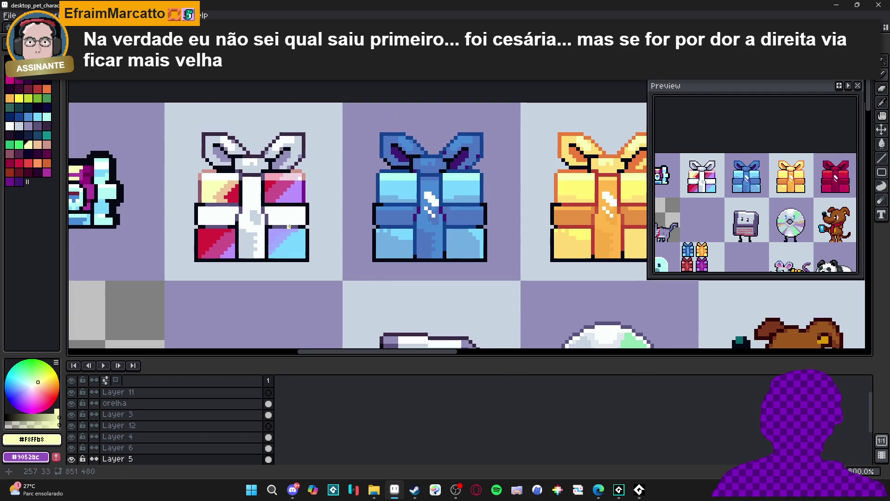
scroll(227, 222, up, 2)
alt+click(218, 239)
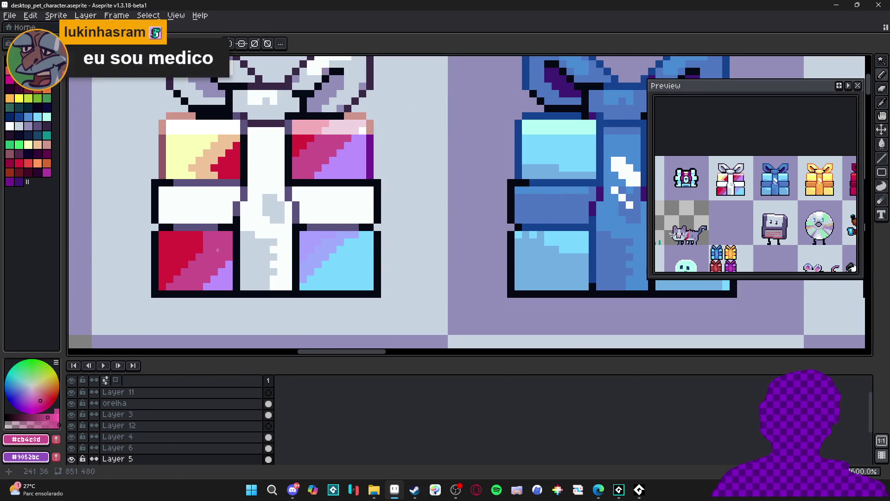
alt+click(194, 236)
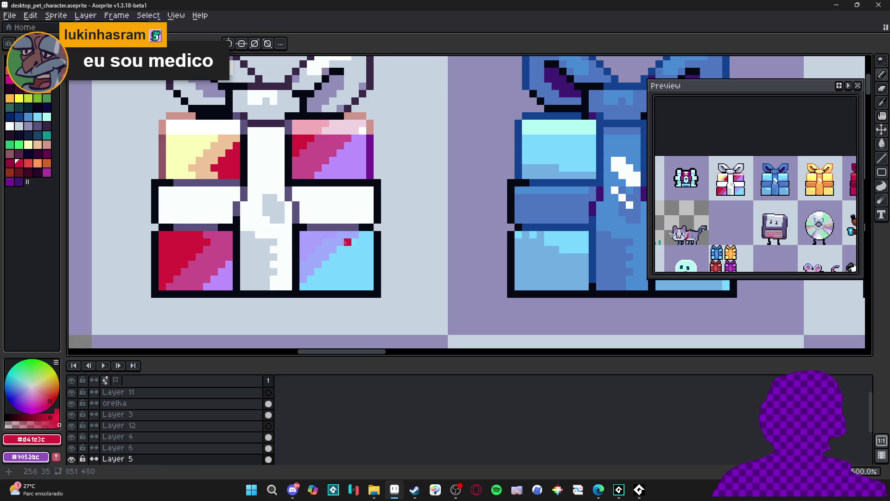
alt+click(347, 242)
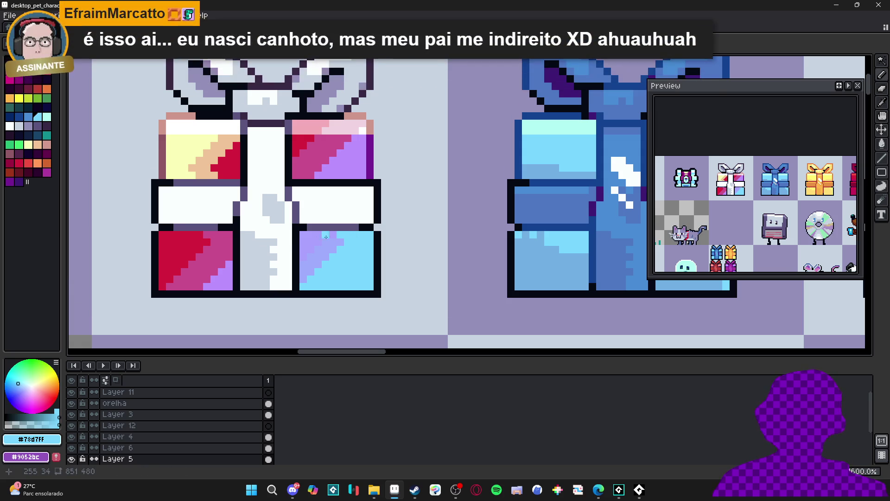
alt+click(321, 235)
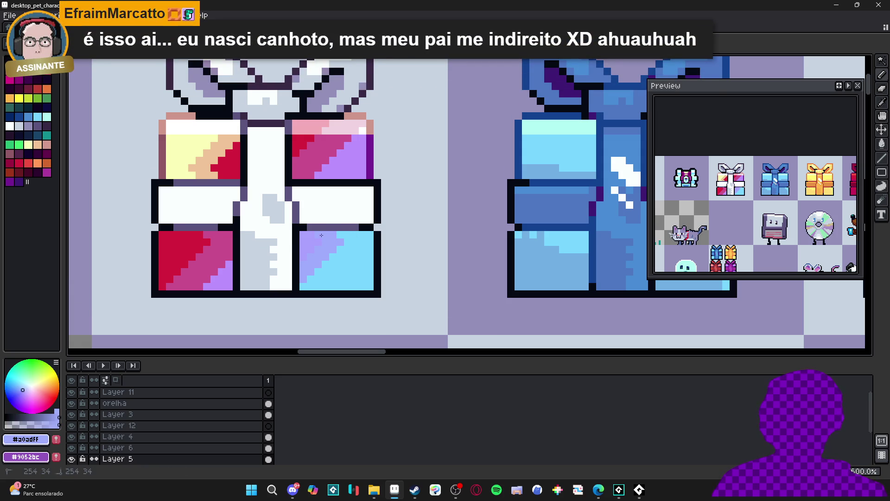
scroll(338, 237, down, 3)
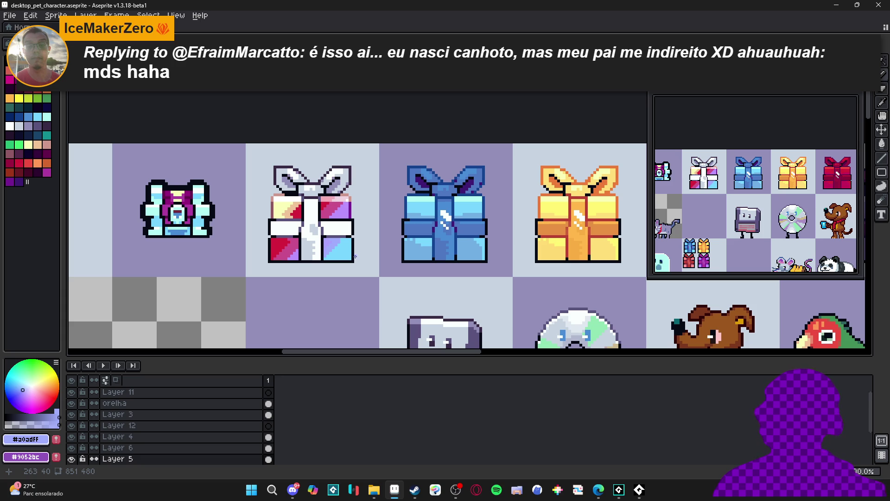
Recolour stray pixels in the lower-right quadrant lavender.
scroll(332, 304, up, 5)
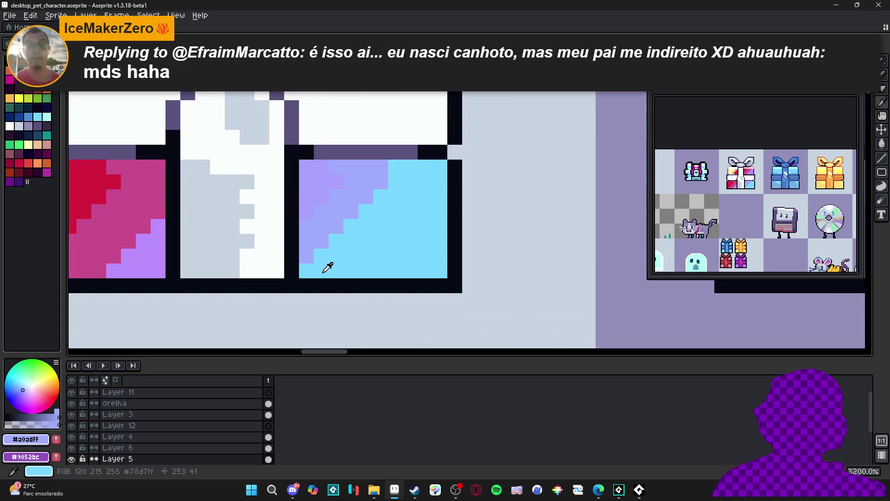
alt+click(327, 264)
click(159, 237)
drag(159, 237, 289, 275)
key(ctrl+z)
alt+click(288, 264)
click(288, 250)
Paint a crimson pixel into the cream area and sample the tan band's peach.
alt+click(244, 209)
scroll(245, 210, down, 3)
scroll(232, 186, up, 2)
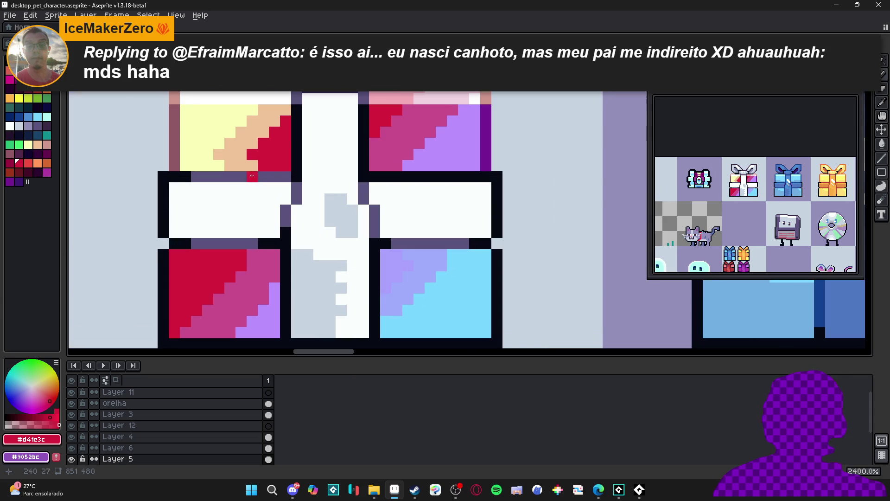
click(219, 154)
alt+click(226, 162)
scroll(246, 172, down, 3)
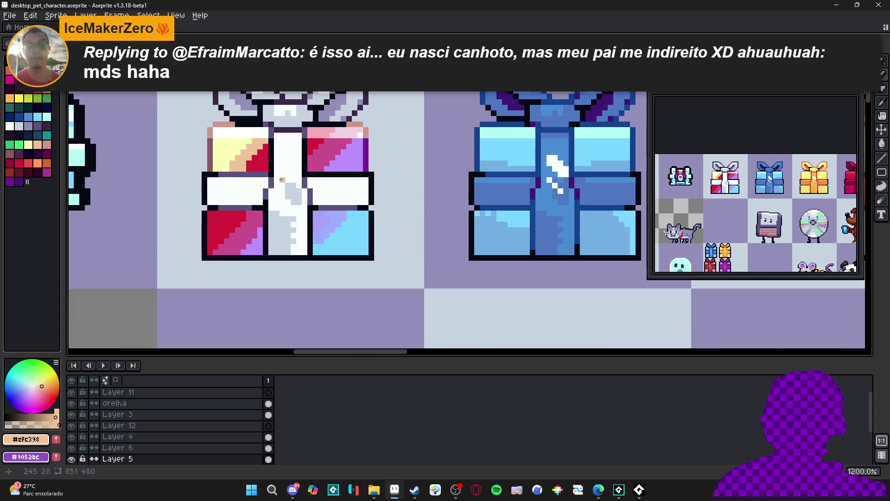
scroll(360, 148, down, 1)
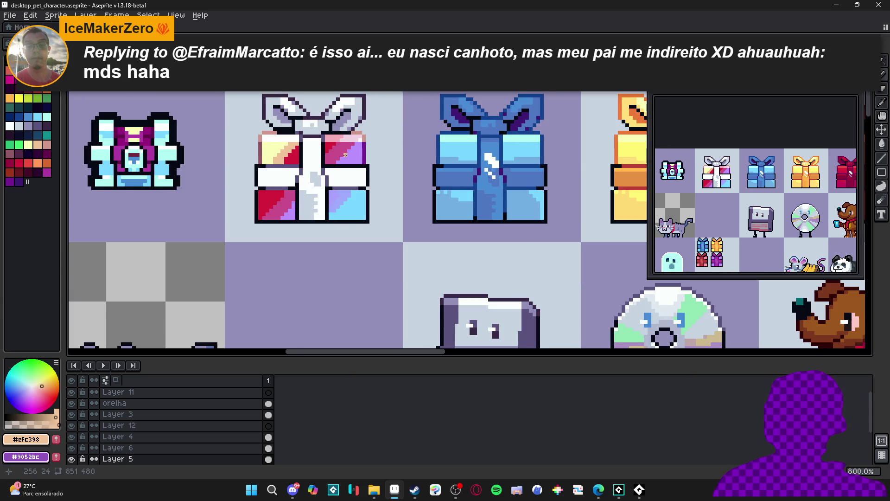
scroll(345, 154, up, 5)
Sample the gift's crimson, light purple, pink and lavender, then paint a lavender pixel in the lower-right panel.
alt+click(297, 151)
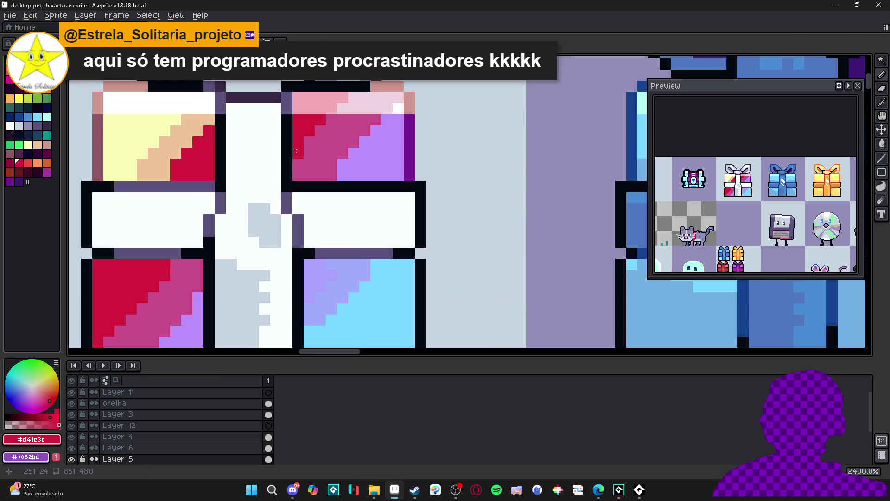
scroll(327, 178, down, 5)
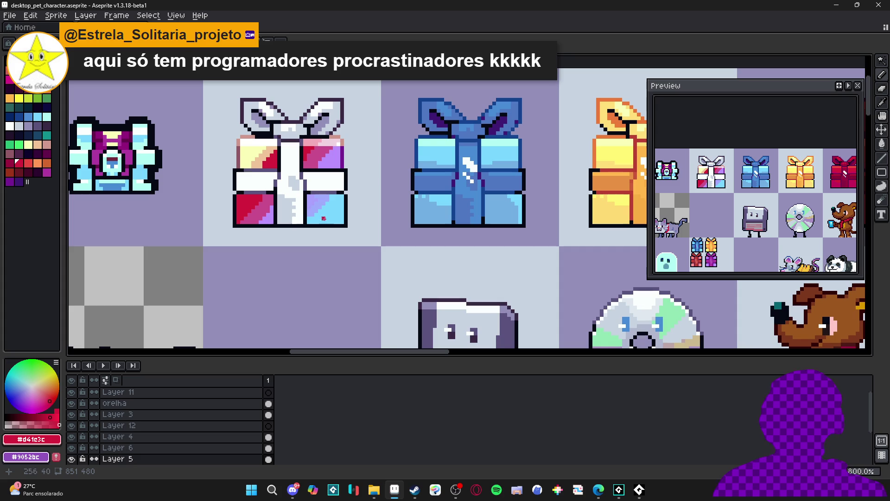
scroll(294, 215, down, 3)
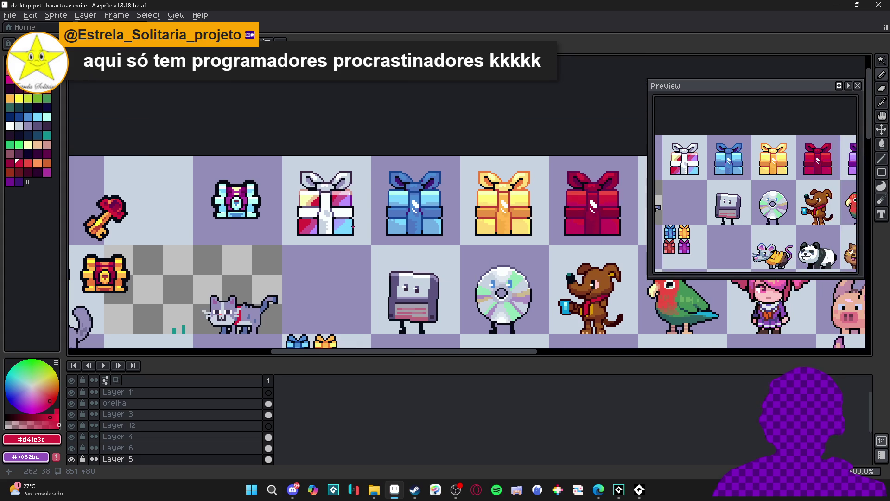
scroll(354, 224, up, 3)
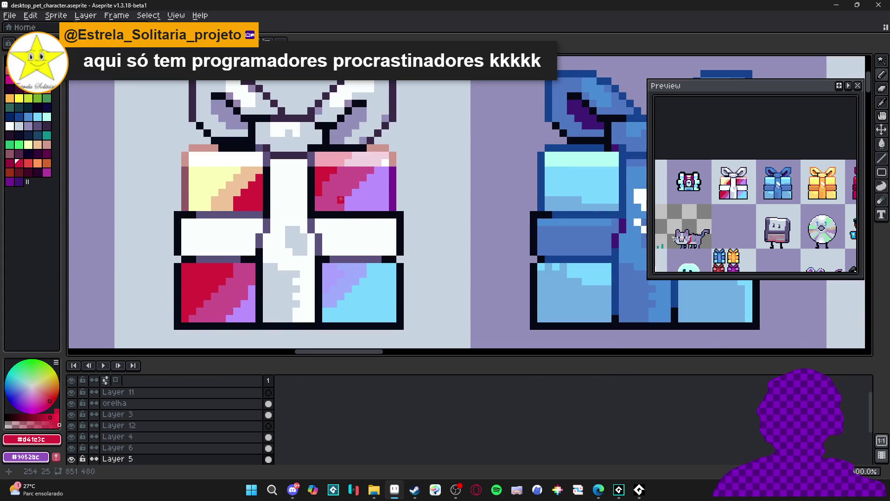
scroll(349, 203, up, 3)
alt+click(338, 209)
alt+click(235, 206)
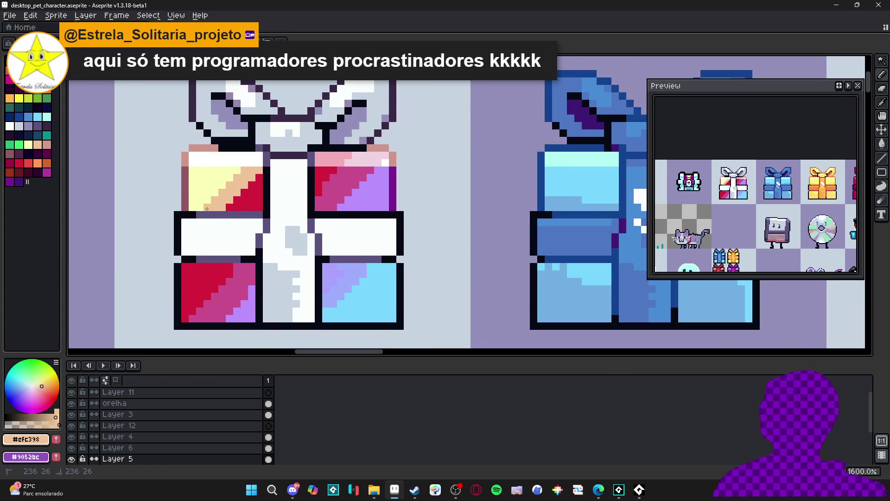
alt+click(251, 289)
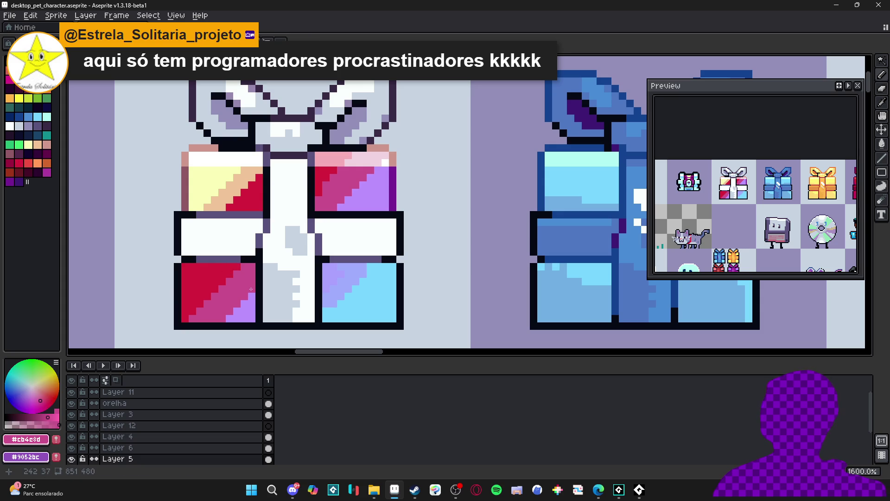
alt+click(333, 289)
click(346, 265)
Save desktop_pet_character.aseprite.
key(ctrl+s)
scroll(347, 265, down, 2)
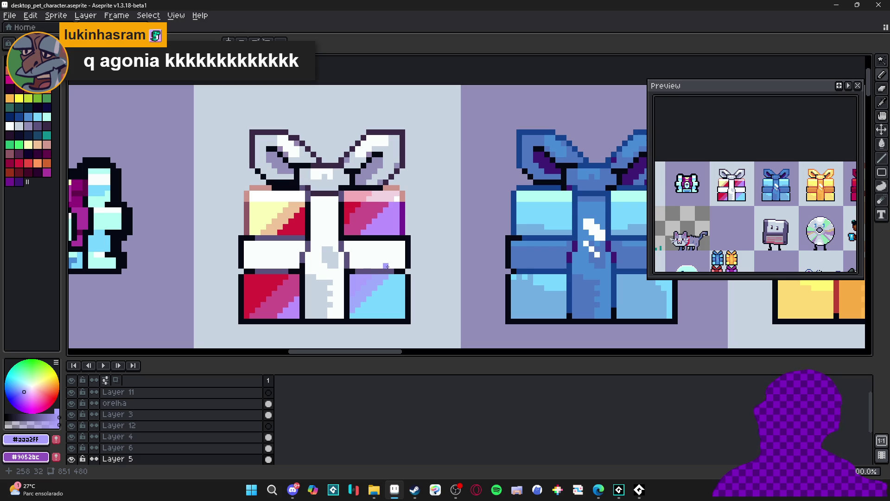
scroll(390, 239, down, 1)
scroll(389, 243, up, 1)
scroll(385, 250, down, 1)
scroll(382, 260, up, 1)
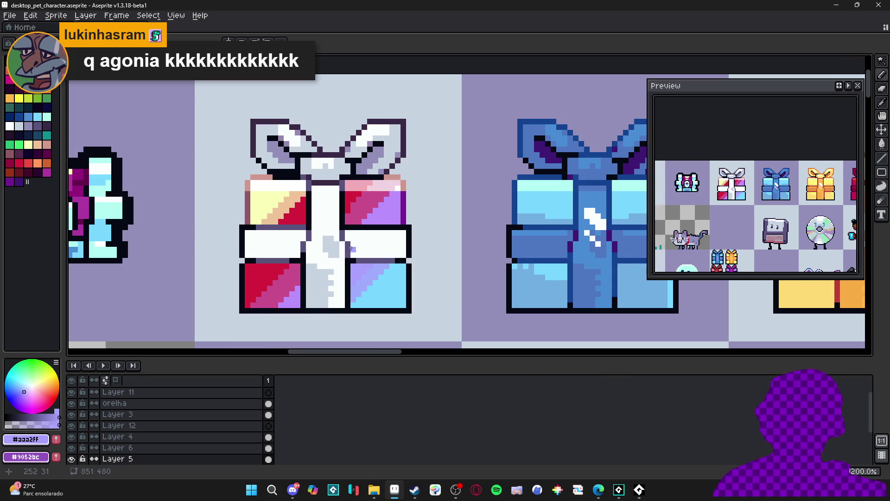
scroll(269, 233, up, 1)
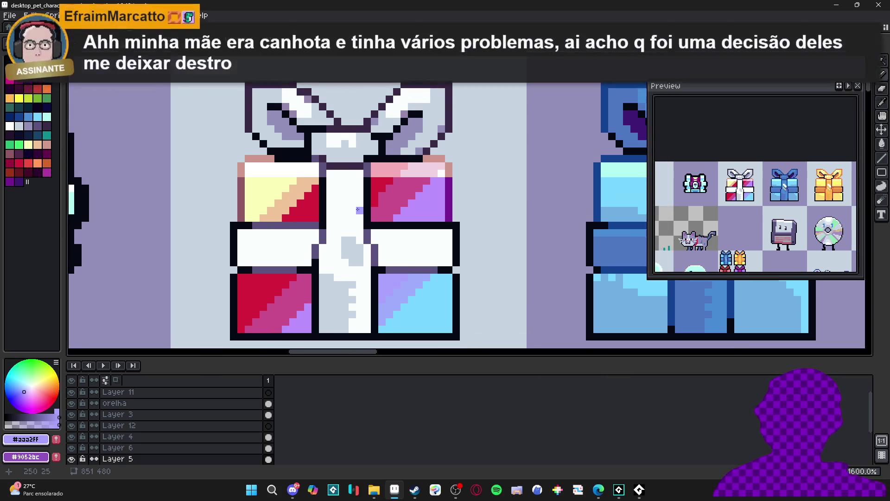
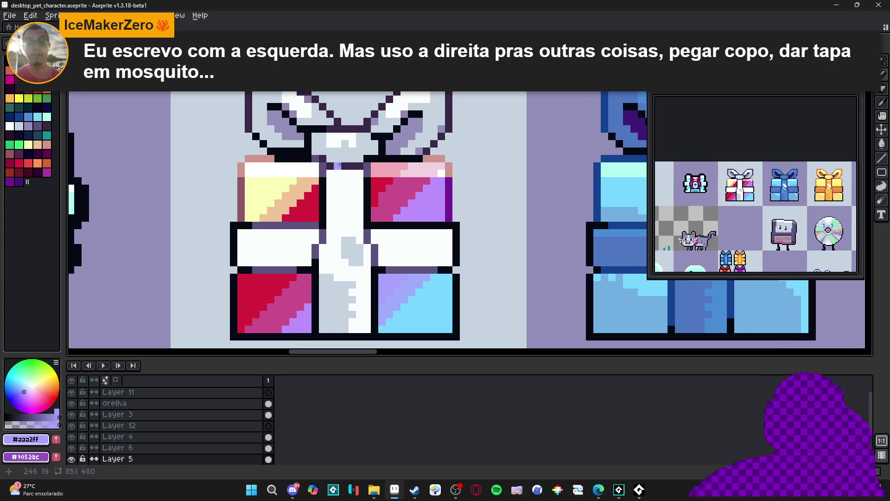
Fill the left and right white ribbon bands of the gift with light grey #c7d4c1.
scroll(422, 211, down, 1)
scroll(422, 212, up, 1)
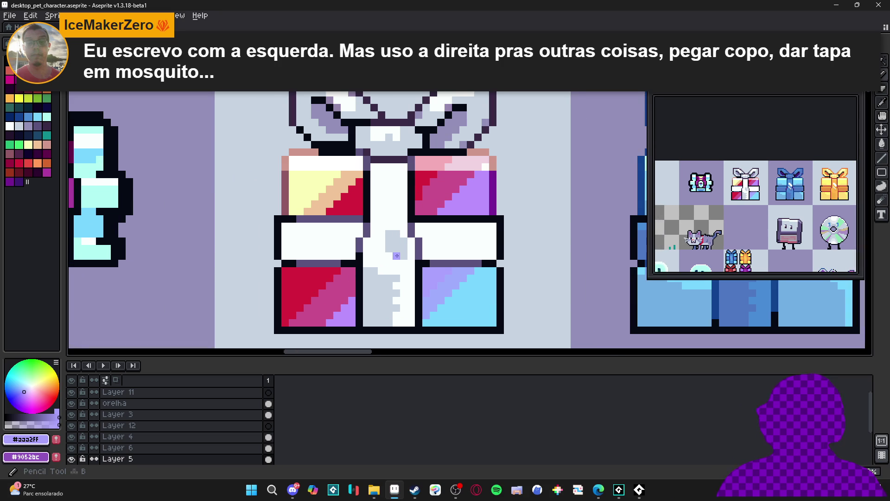
alt+click(394, 241)
click(433, 248)
click(351, 232)
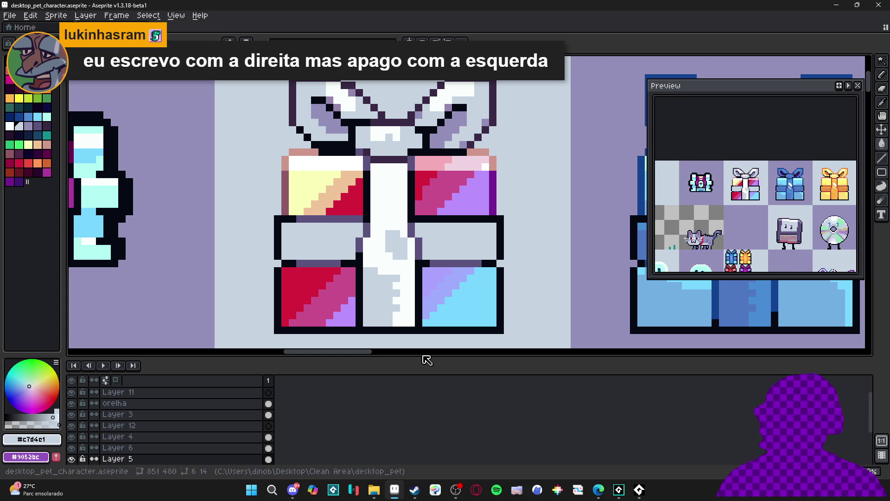
scroll(393, 262, down, 2)
scroll(393, 261, up, 1)
scroll(392, 262, down, 4)
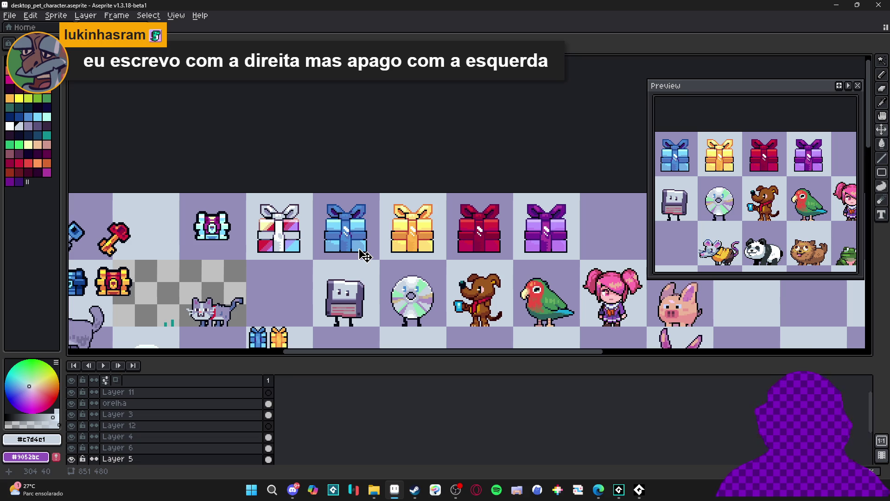
scroll(290, 241, up, 1)
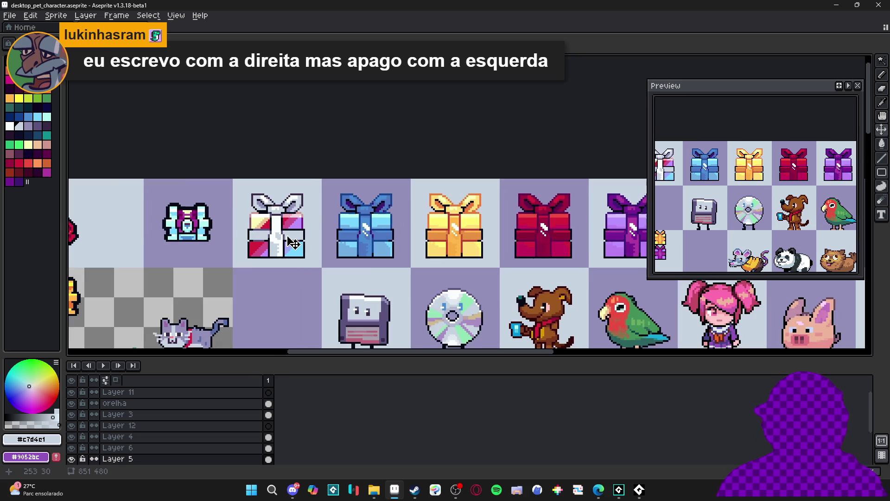
Marquee-select the white gift's 48x48 cell on the character sheet.
key(m)
drag(236, 180, 306, 256)
click(305, 257)
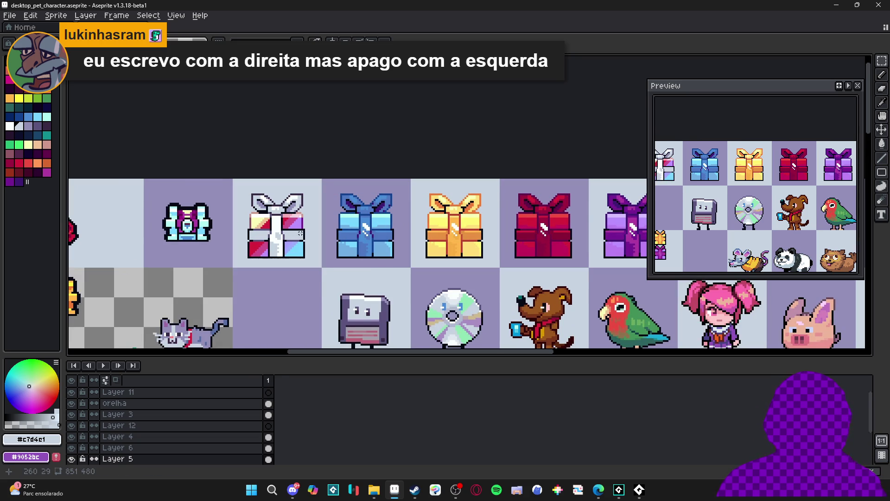
scroll(280, 200, right, 1)
Create a new 48x48 sprite holding the pasted white gift, plus an empty second frame.
click(10, 15)
click(27, 28)
click(424, 341)
key(ctrl+v)
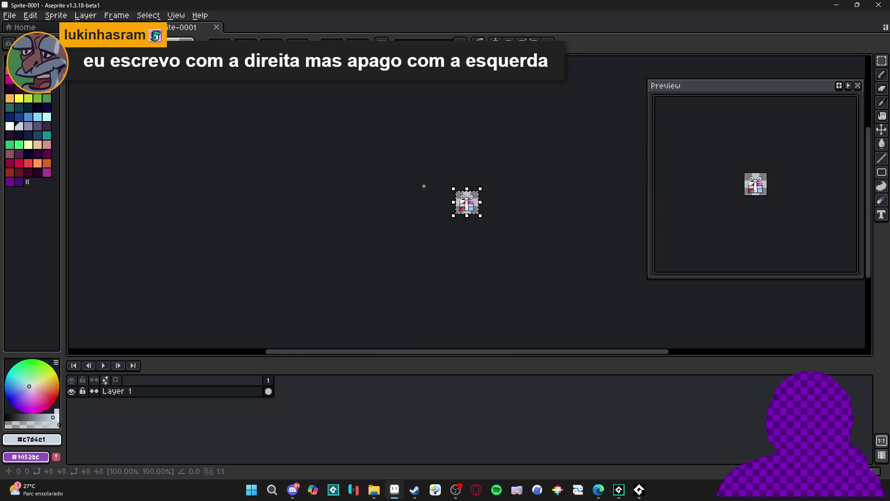
scroll(486, 209, up, 3)
scroll(486, 209, right, 2)
key(Return)
key(alt+n)
key(ctrl+a)
key(Delete)
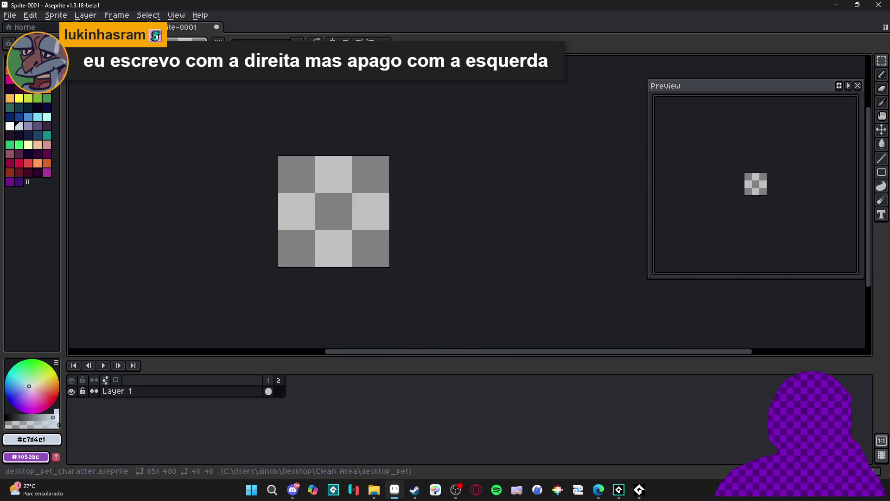
Back on the character sheet, marquee-select the row of gifts.
key(ctrl+Tab)
mouse_move(342, 242)
mouse_down()
mouse_move(335, 228)
mouse_move(306, 219)
mouse_up()
key(m)
mouse_move(190, 180)
mouse_down()
mouse_move(209, 194)
mouse_move(645, 255)
mouse_move(357, 257)
mouse_up()
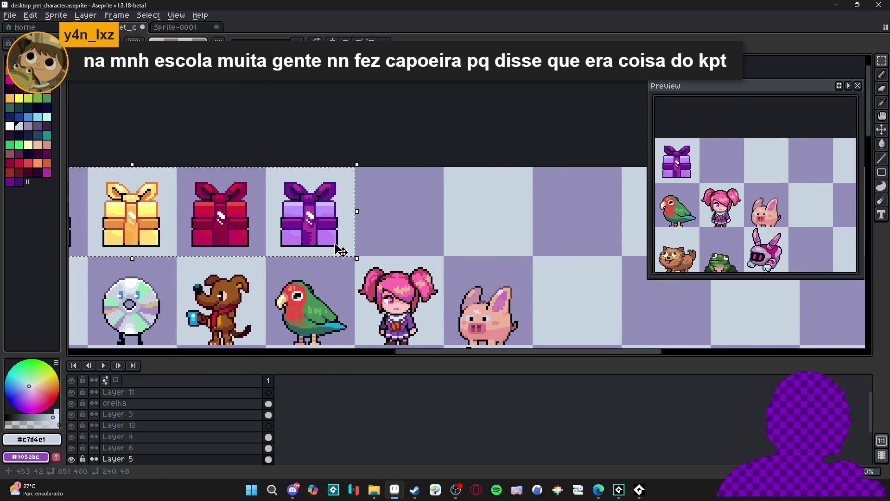
Copy the gift row into a new 240x48 sprite.
key(ctrl+c)
key(ctrl+n)
key(Return)
key(ctrl+v)
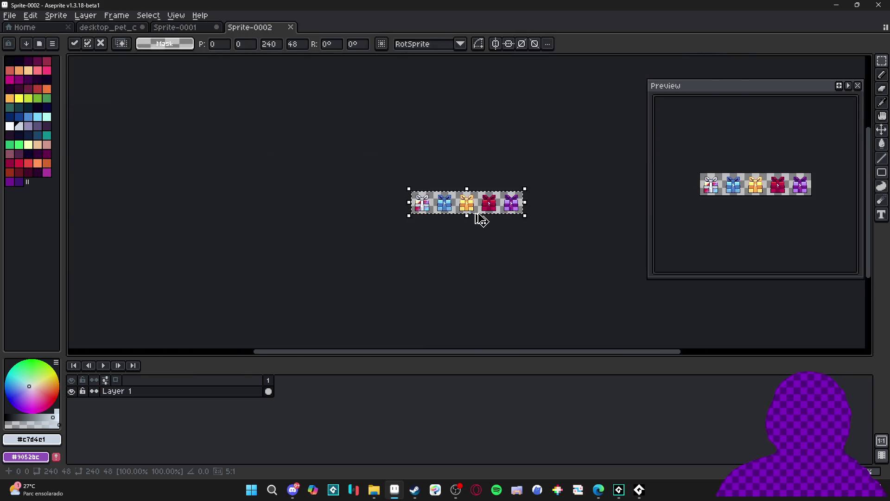
scroll(482, 219, up, 3)
Import the strip as a sprite sheet with 5 columns and 1 row.
click(9, 15)
mouse_move(75, 134)
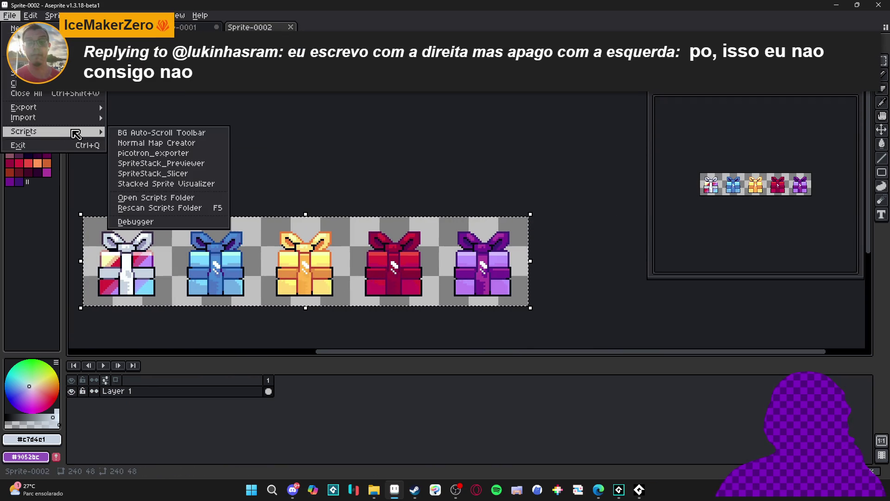
mouse_move(46, 117)
click(153, 119)
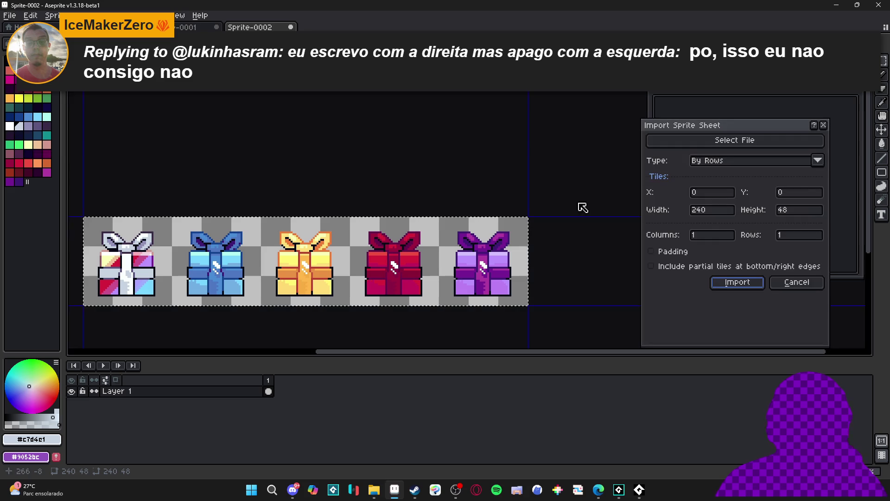
click(784, 236)
key(BackSpace)
text(1)
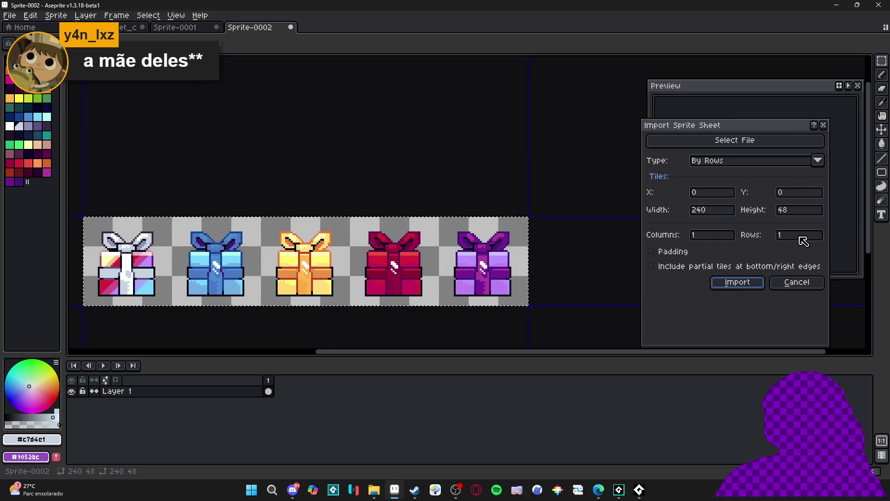
mouse_move(384, 213)
mouse_down()
mouse_move(477, 179)
mouse_move(430, 188)
mouse_up()
click(785, 235)
key(BackSpace)
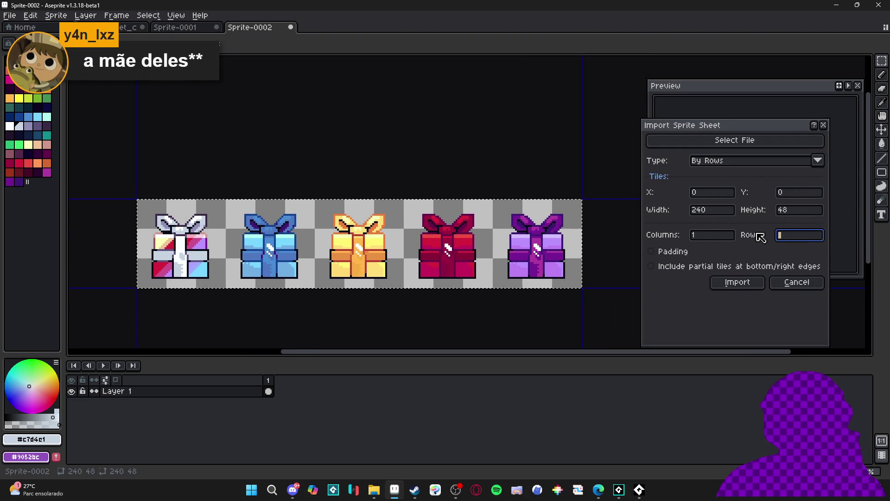
click(731, 234)
text(5)
key(Return)
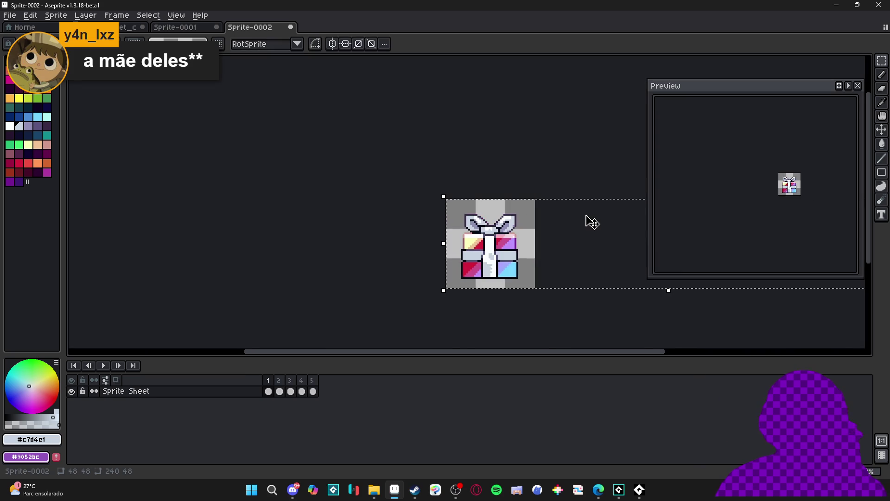
Step through the gold, red and purple gift frames, returning to the multicolour gift.
click(281, 391)
click(295, 391)
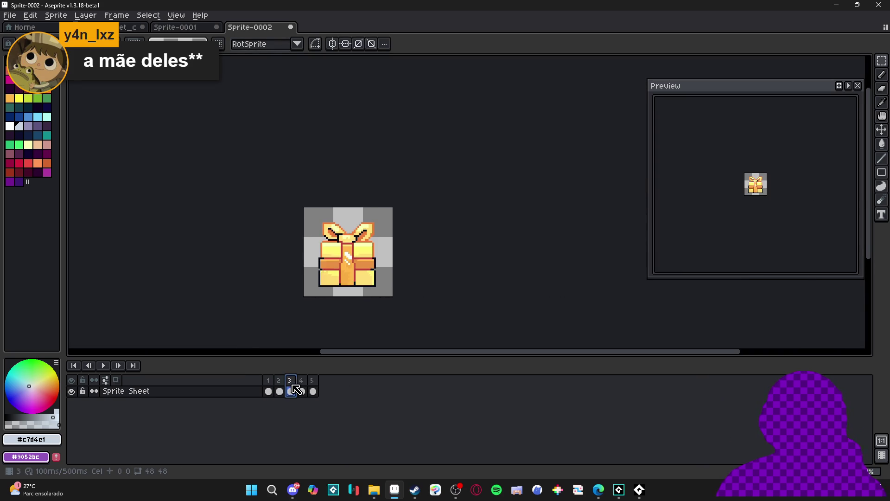
click(302, 390)
click(313, 391)
click(268, 391)
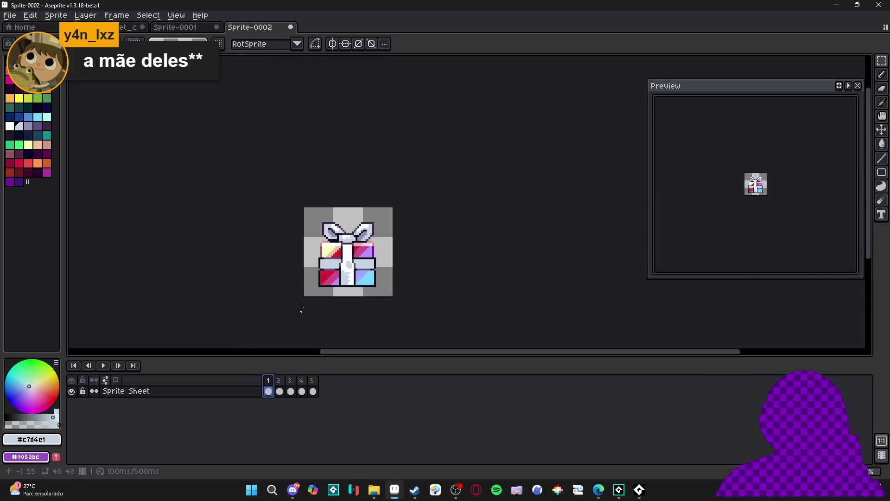
scroll(302, 310, up, 1)
Trim the sprite to its 31x35 content.
click(56, 15)
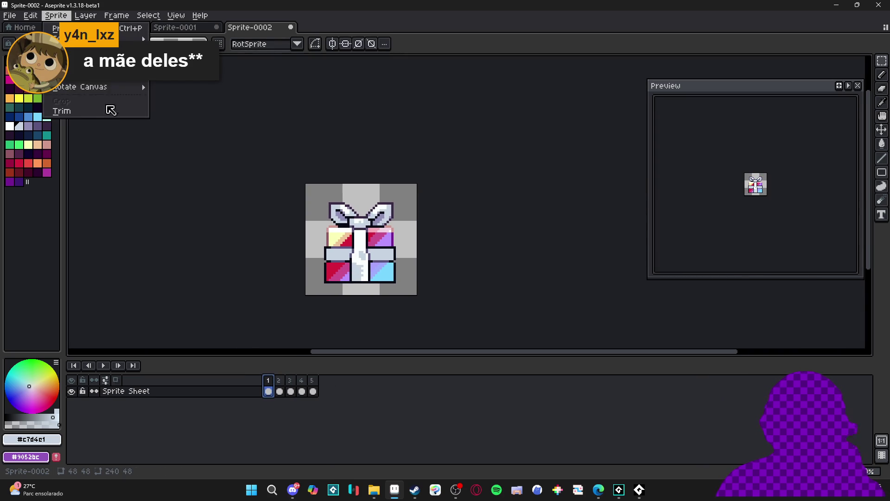
click(111, 110)
scroll(433, 247, down, 2)
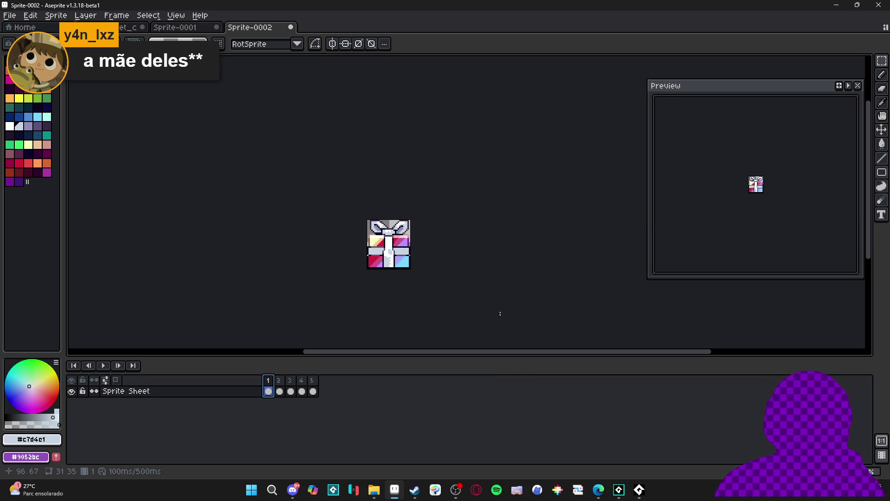
In GameMaker, inspect the epic, legendary, rare, uncommon and plain gift icon objects.
click(618, 495)
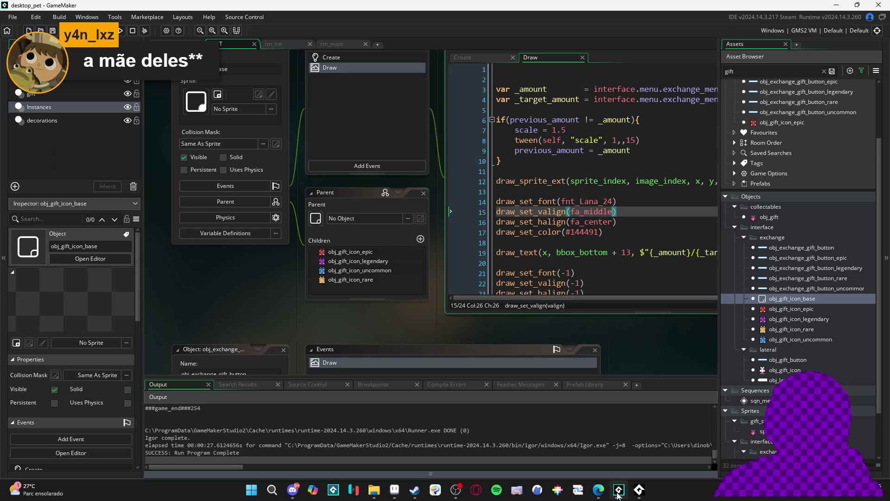
click(799, 319)
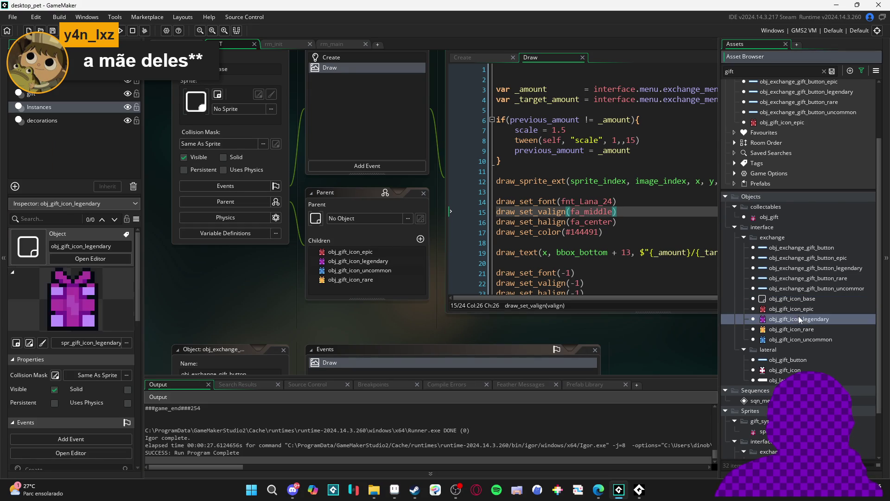
click(799, 311)
click(807, 320)
click(809, 329)
click(813, 340)
click(784, 369)
Review the epic, legendary, rare and uncommon gift icon sprites and select all four.
scroll(797, 278, down, 2)
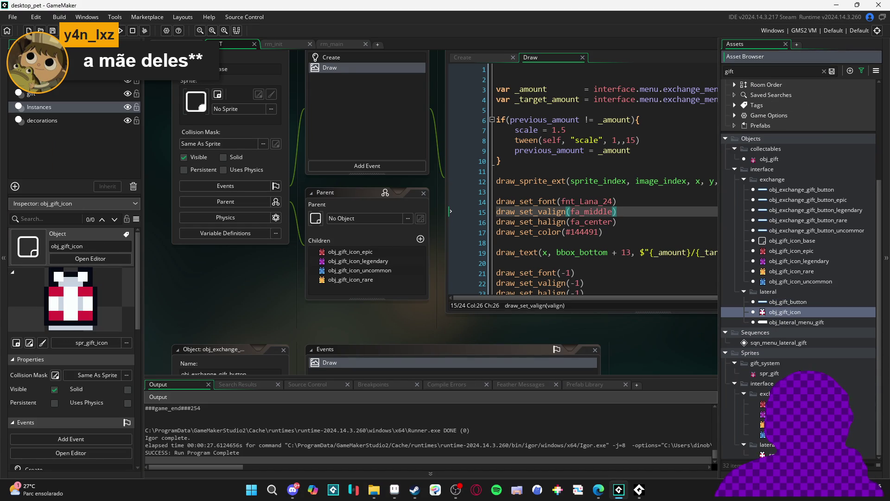
click(770, 404)
click(770, 414)
click(770, 424)
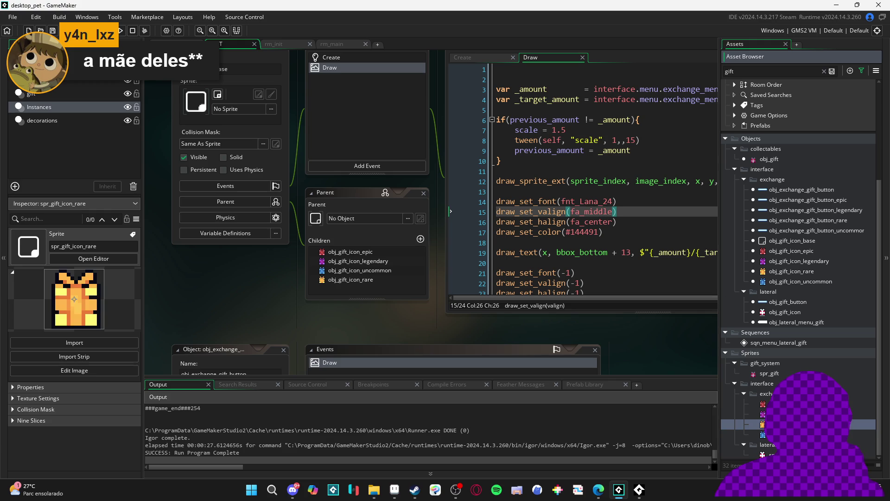
click(770, 434)
click(770, 404)
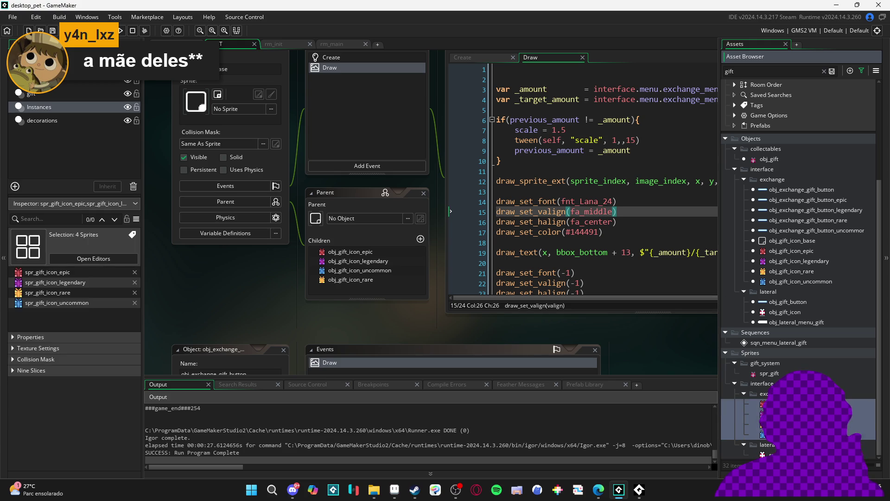
shift+click(769, 434)
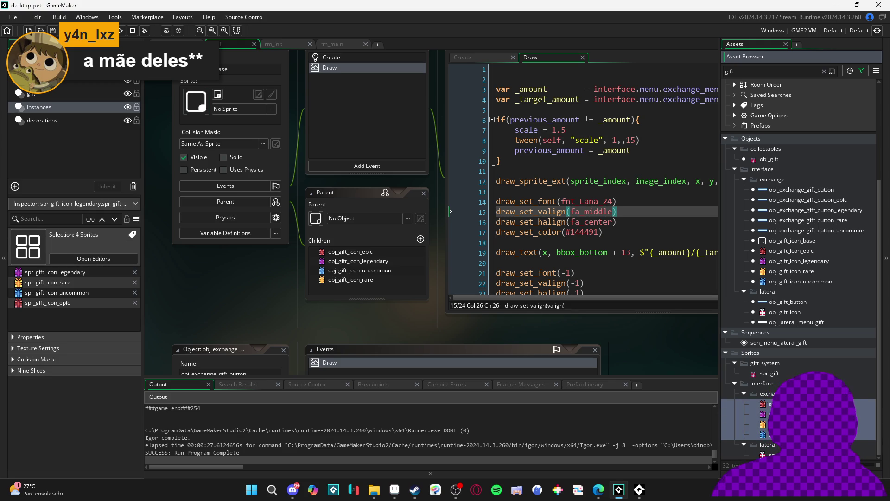
click(374, 490)
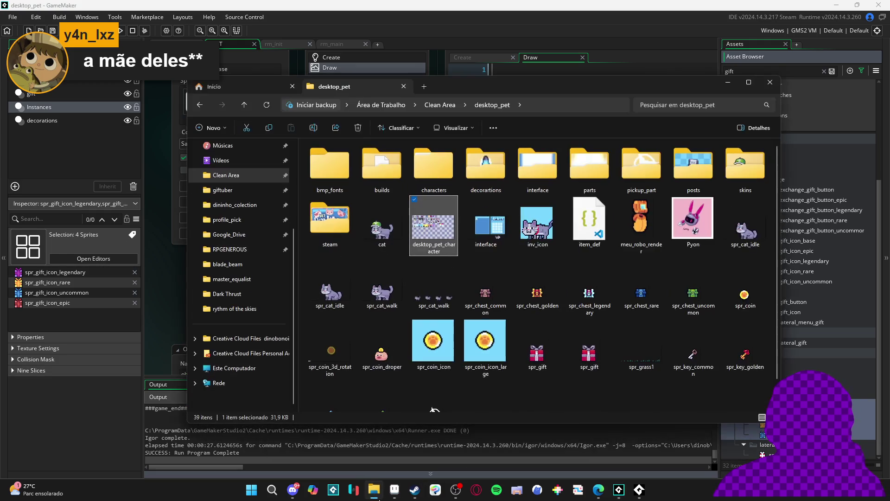
Reposition the desktop_pet Explorer window toward the upper left of the screen.
scroll(592, 271, down, 1)
scroll(591, 271, up, 1)
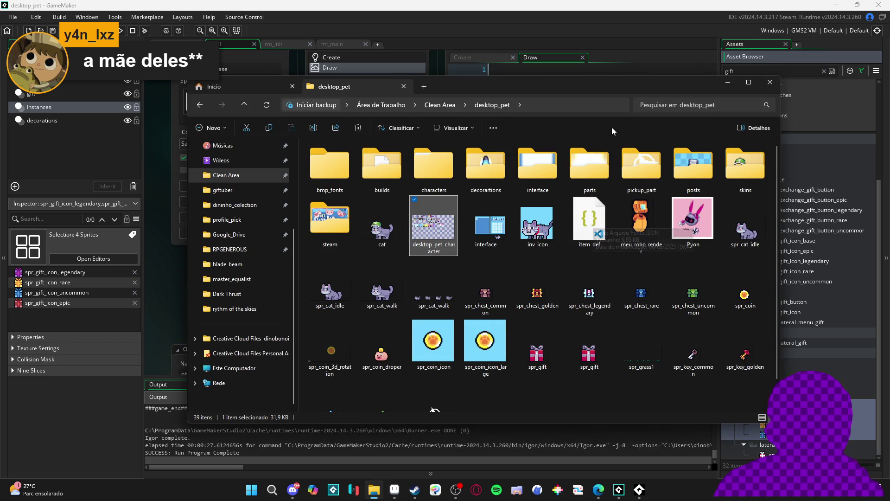
drag(609, 90, 543, 54)
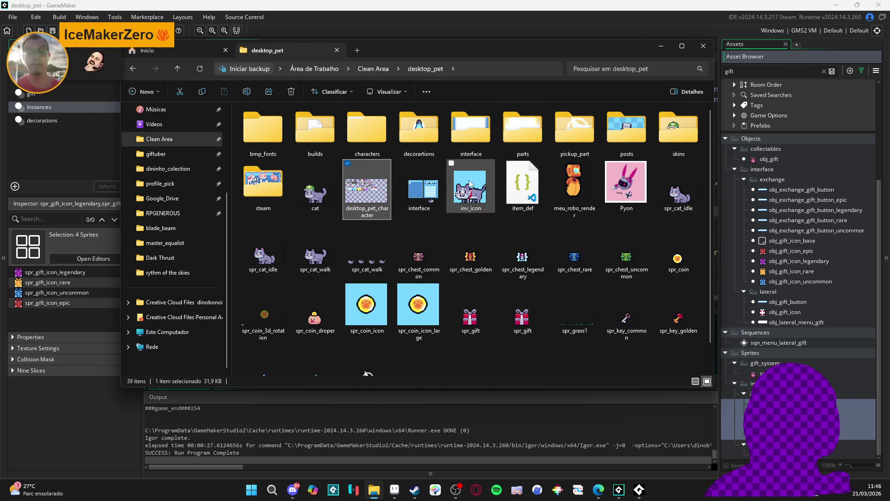
Browse the desktop_pet sprite images, select spr_key_rare, then return to the Aseprite gift sprite.
mouse_move(452, 185)
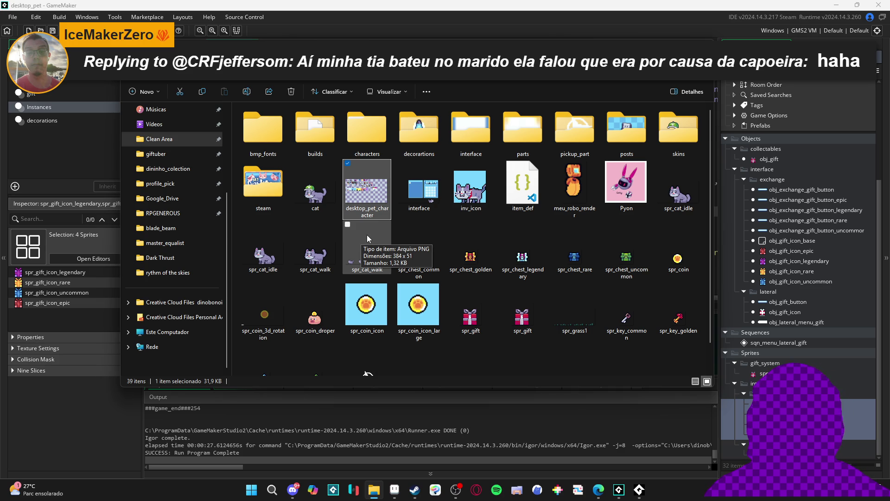
scroll(443, 347, down, 1)
click(443, 346)
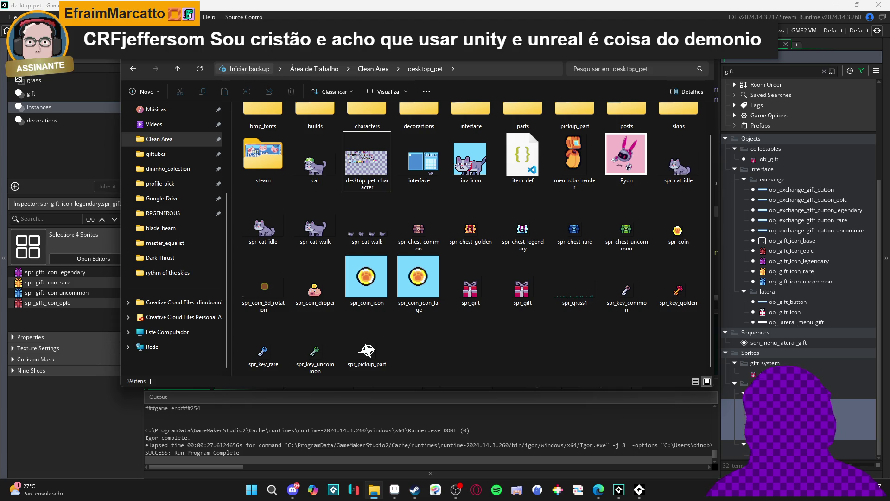
click(263, 346)
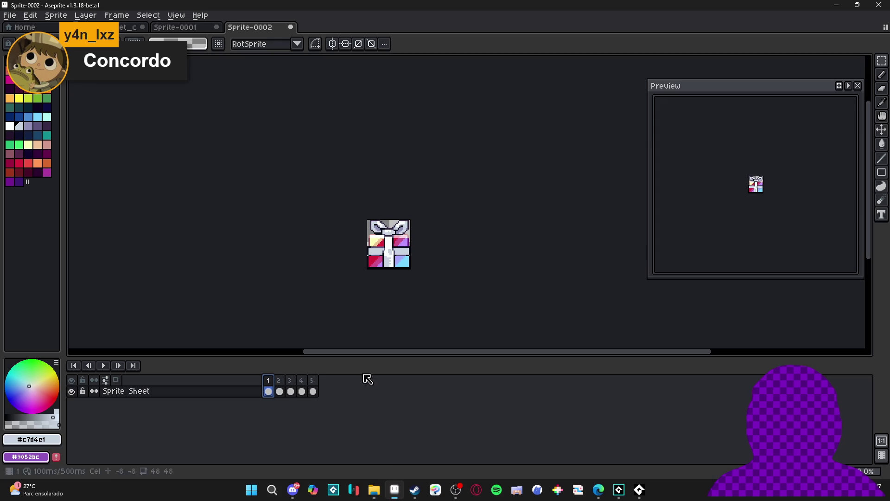
click(395, 490)
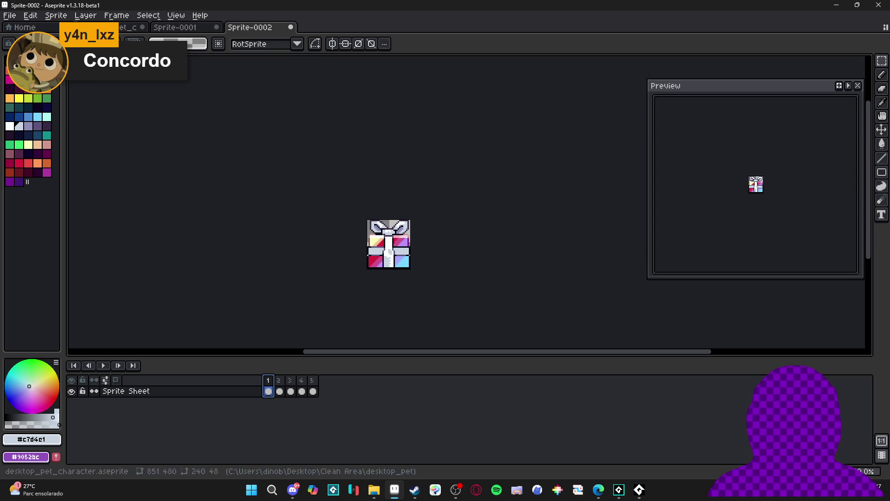
Open spr_gift_icon_epic, spr_gift_icon and spr_gift in GameMaker to compare their sizes.
click(837, 4)
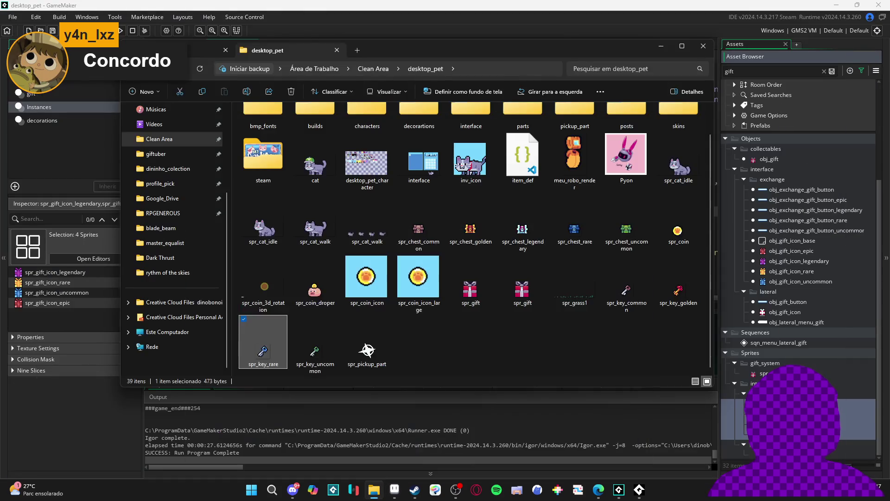
click(619, 489)
double_click(48, 302)
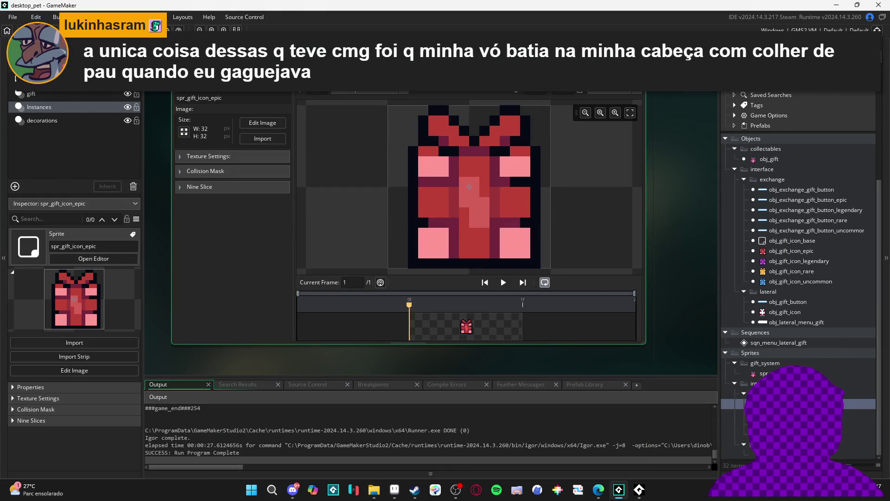
double_click(770, 454)
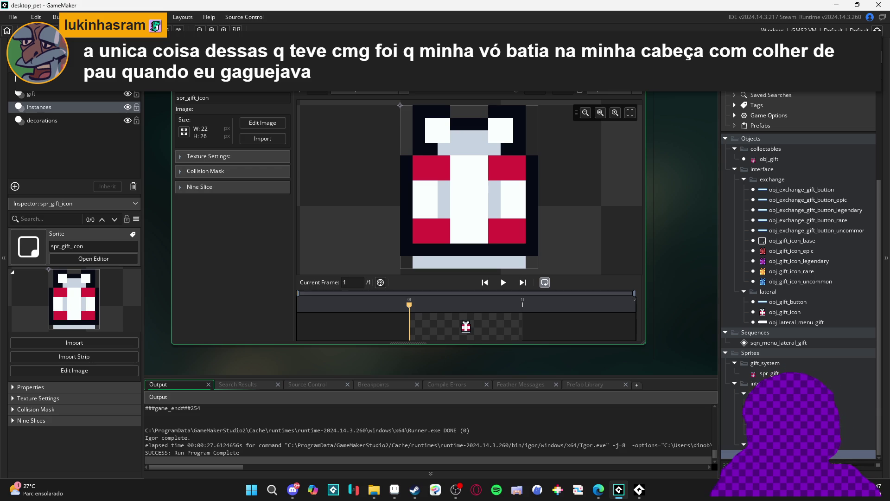
double_click(770, 373)
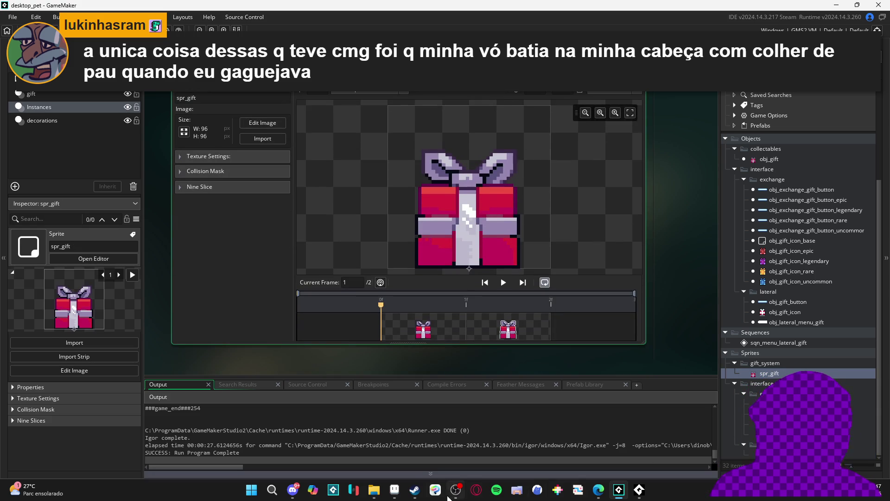
click(394, 490)
key(ctrl+alt+c)
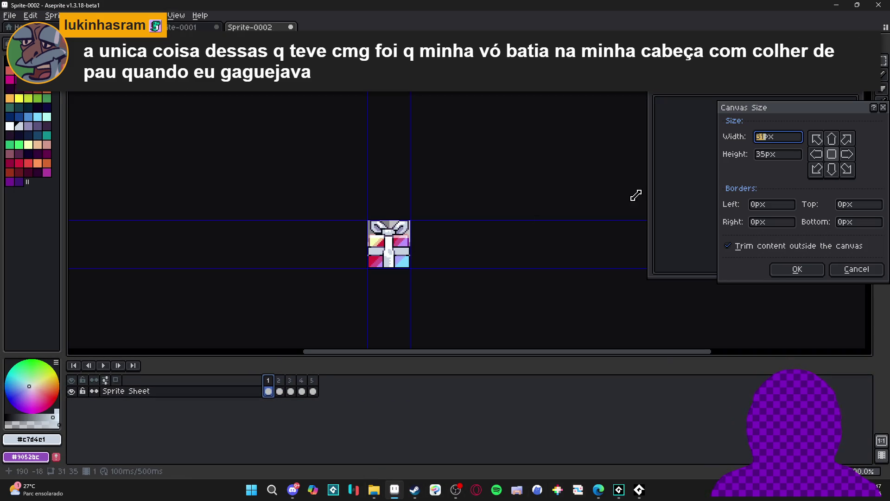
Resize the gift sprite's canvas to 48×48.
text(6)
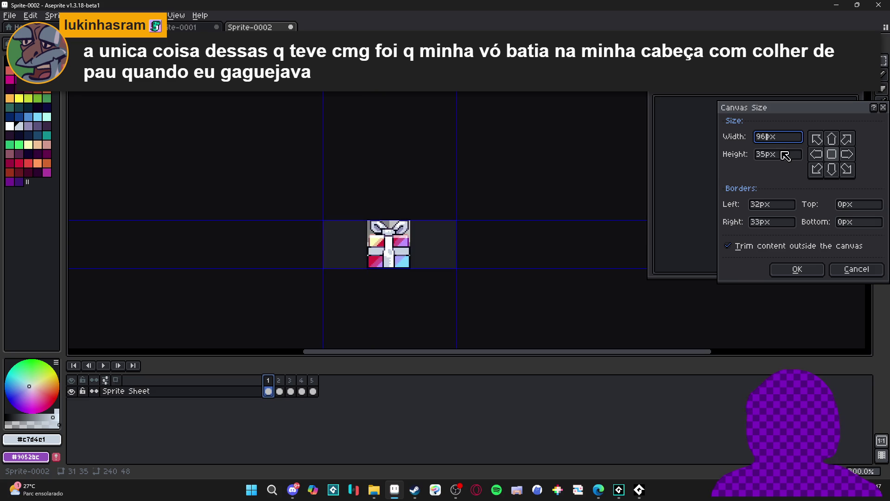
key(Tab)
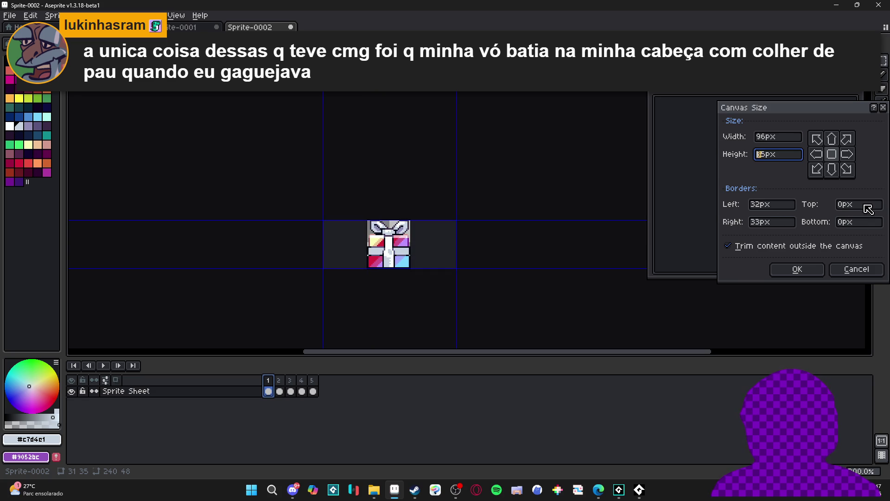
click(850, 205)
text(32)
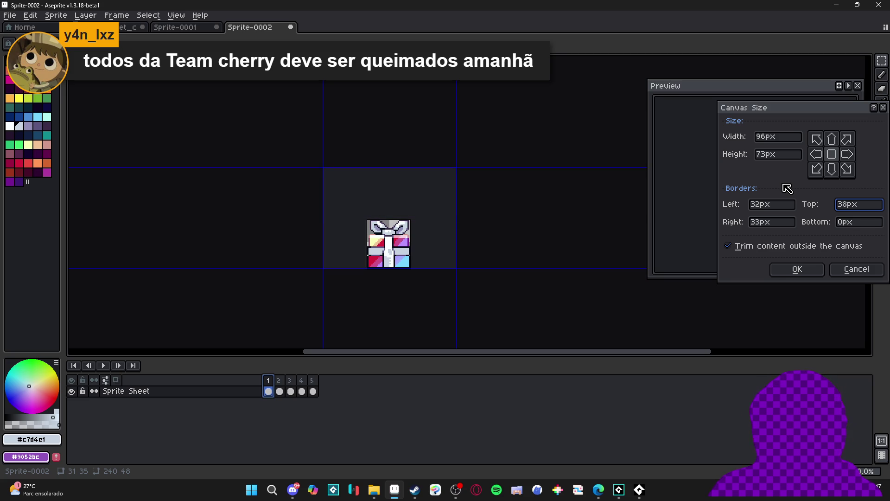
click(856, 269)
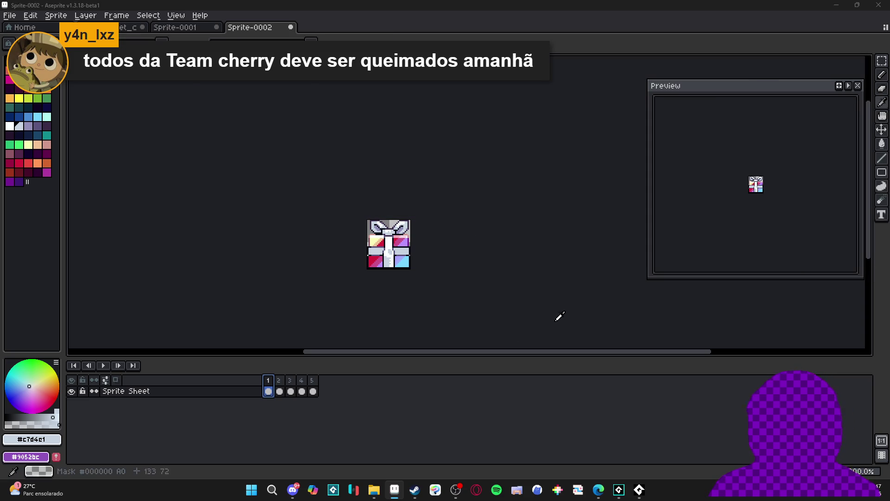
key(alt+Tab)
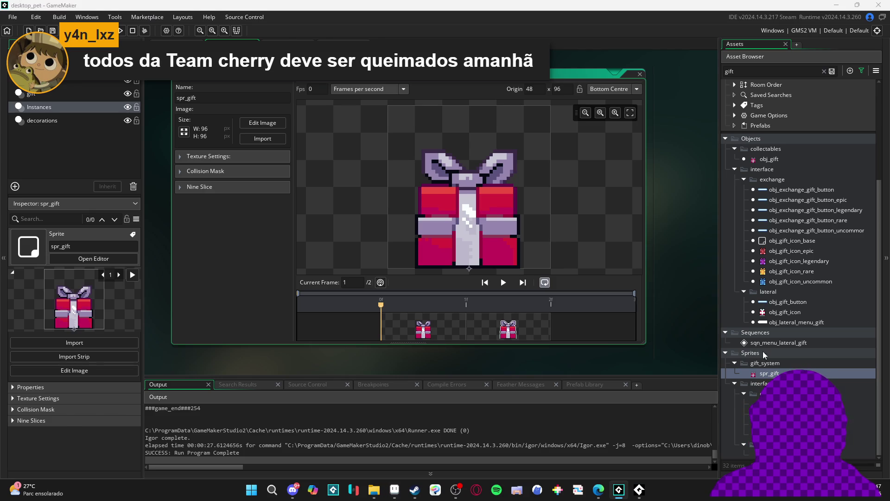
key(alt+Tab)
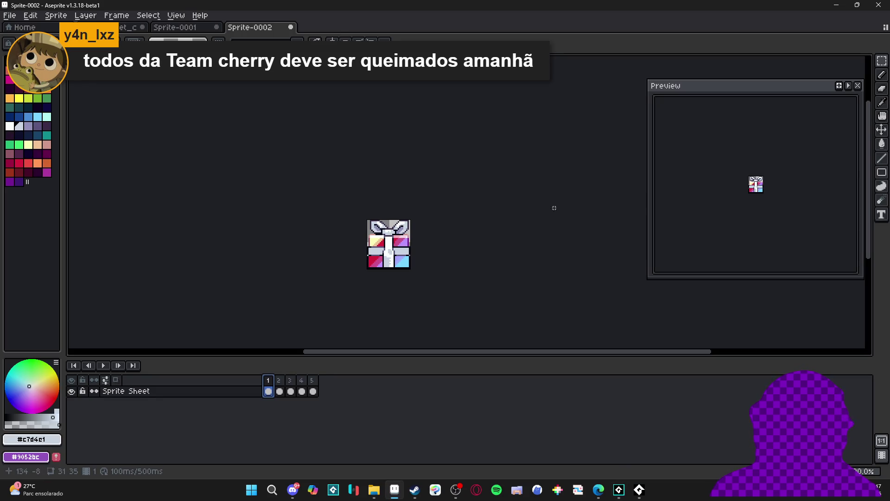
key(ctrl+z)
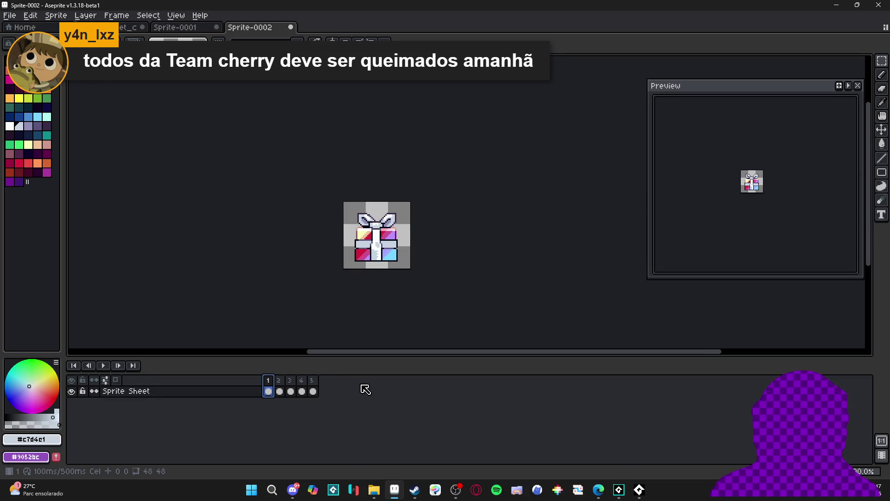
Select all five frames and move the gifts down 2 pixels.
click(290, 391)
click(268, 391)
drag(313, 391, 268, 391)
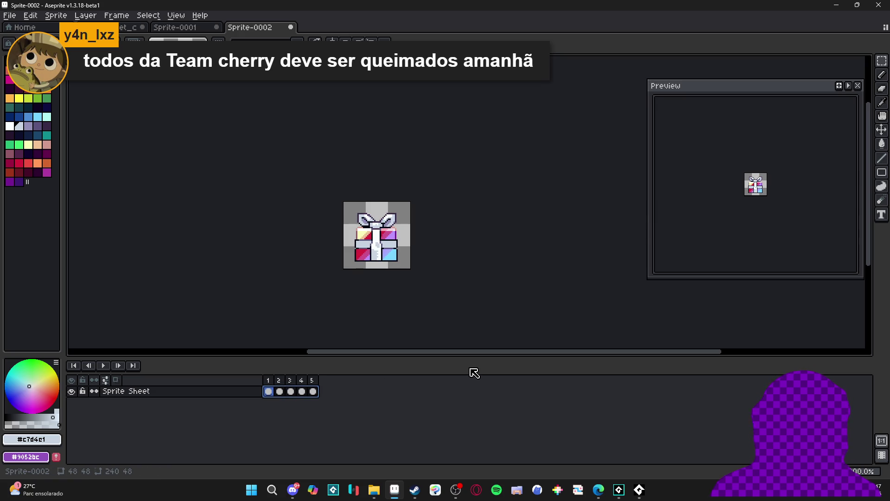
scroll(378, 249, up, 1)
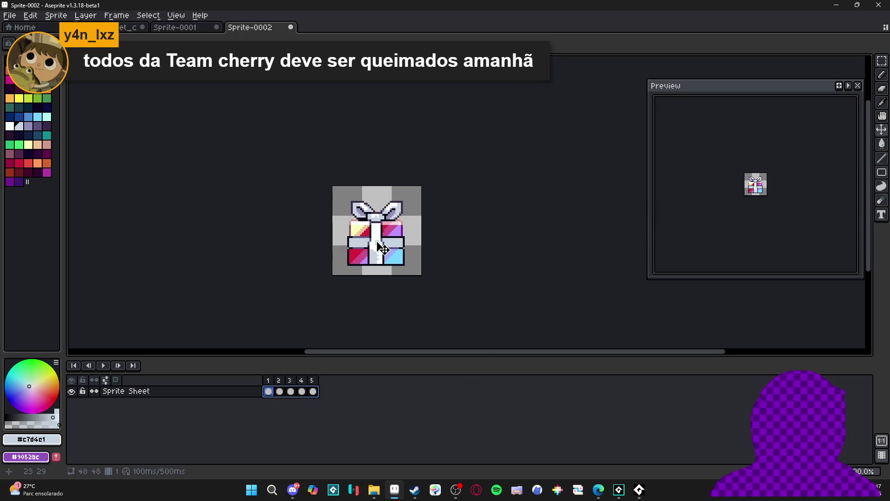
drag(378, 249, 378, 252)
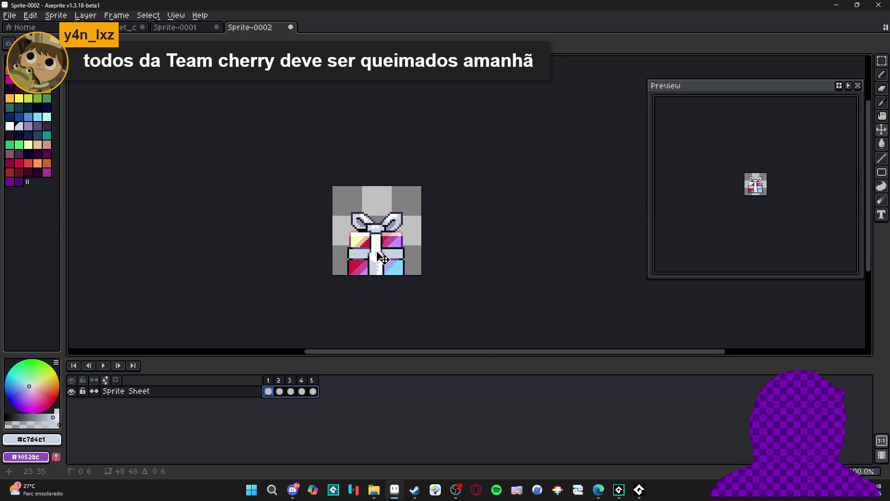
key(alt+Tab)
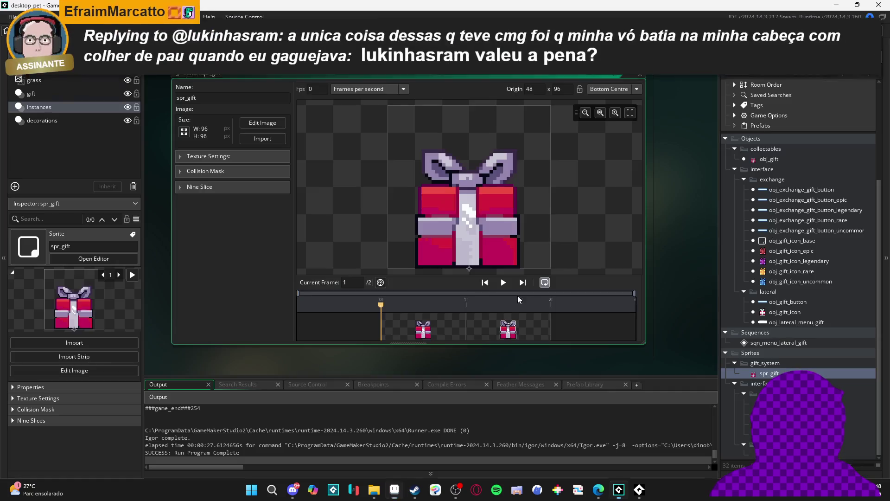
key(alt+Tab)
click(279, 392)
Show frame 3, the golden gift, and zoom in to check its placement.
click(291, 393)
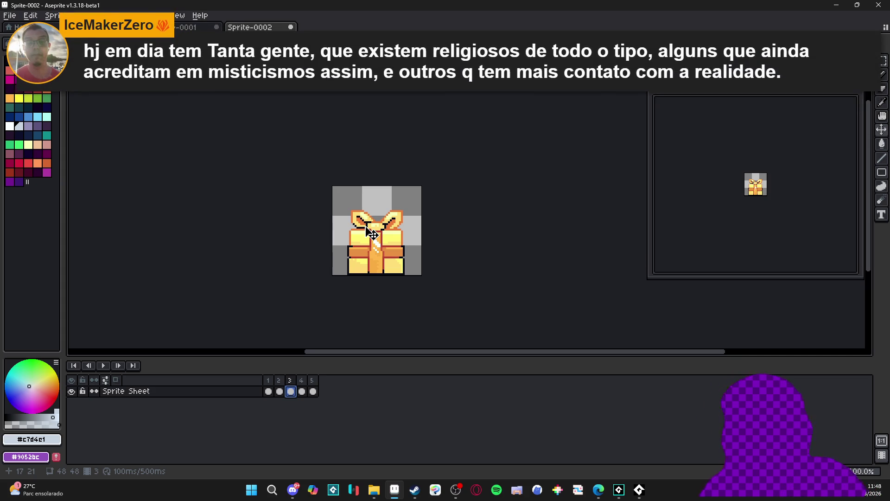
scroll(374, 228, up, 1)
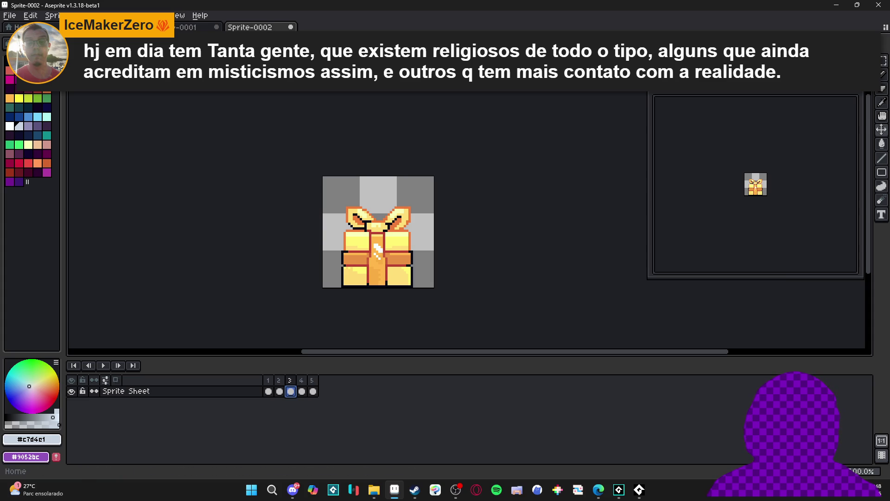
Start saving the gift sprite under a new name with PNG as the format.
click(10, 15)
click(9, 69)
click(568, 418)
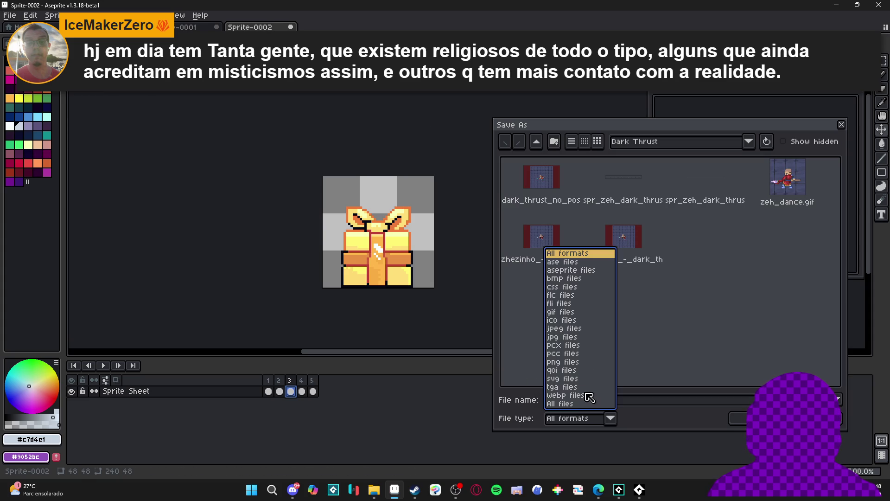
click(584, 367)
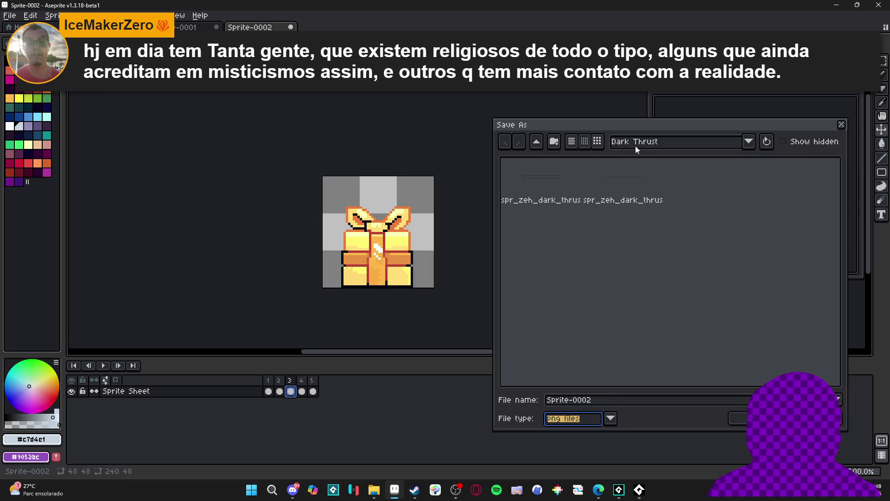
Browse the saved folder locations, then climb back up to the Clean Area folder.
click(636, 144)
click(709, 261)
click(668, 142)
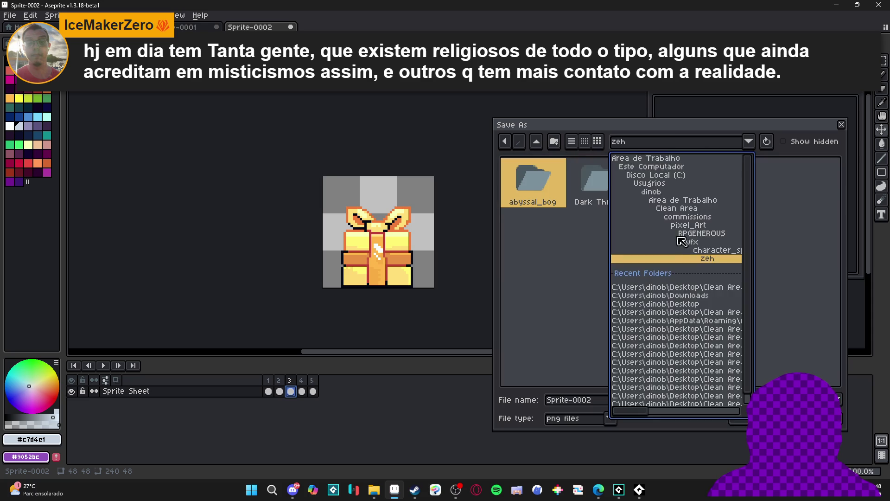
click(696, 251)
click(668, 141)
click(691, 243)
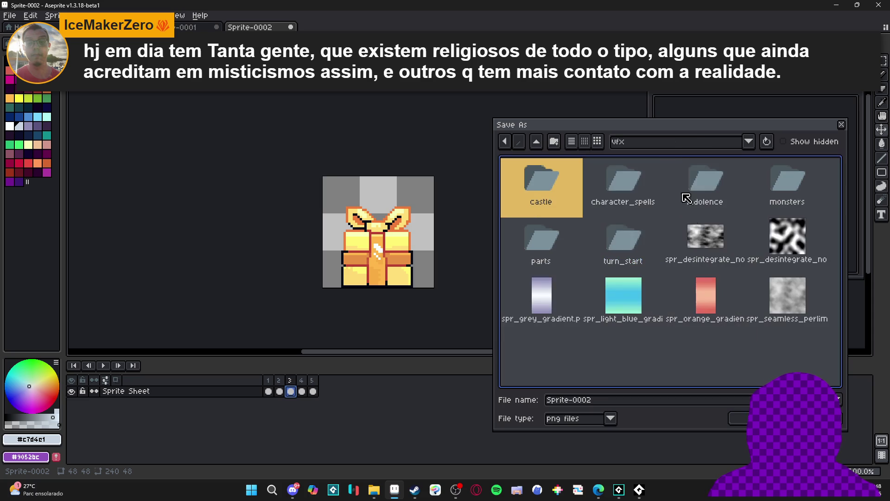
click(676, 149)
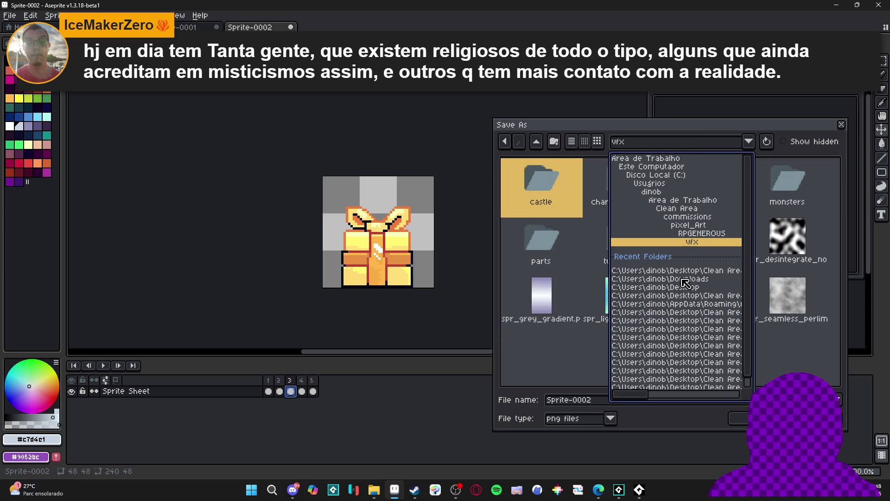
click(695, 296)
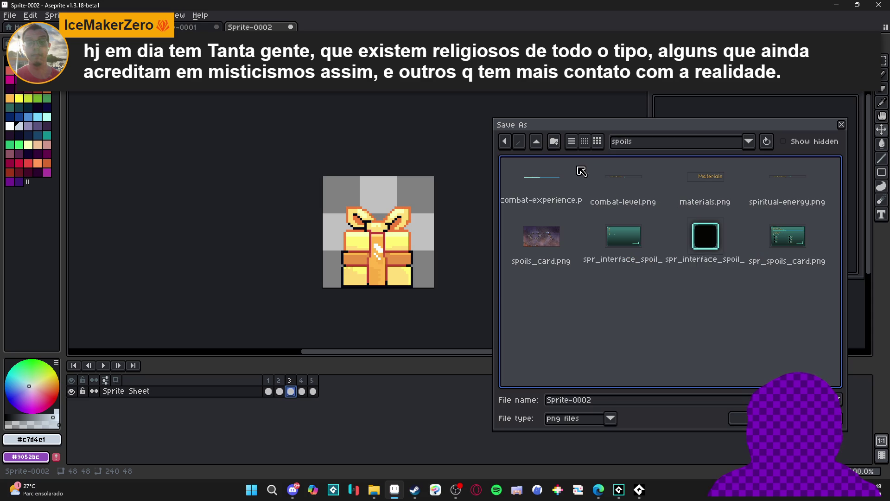
click(649, 146)
click(706, 284)
click(675, 149)
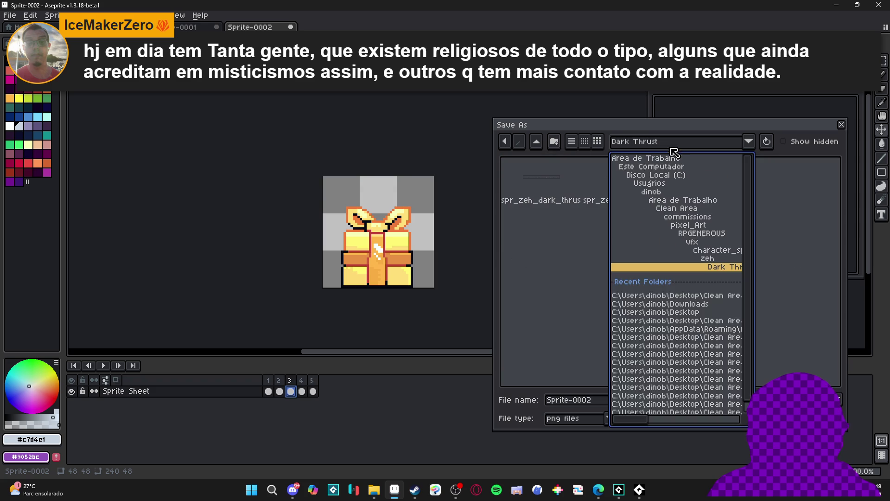
click(702, 349)
click(537, 142)
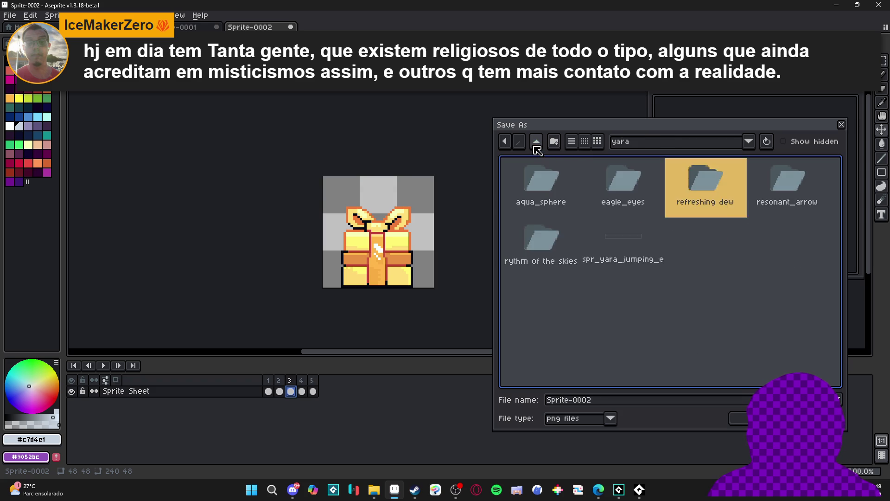
click(536, 142)
click(537, 142)
click(537, 142)
click(536, 141)
click(537, 142)
Find and open the desktop_pet folder inside Clean Area.
key(d)
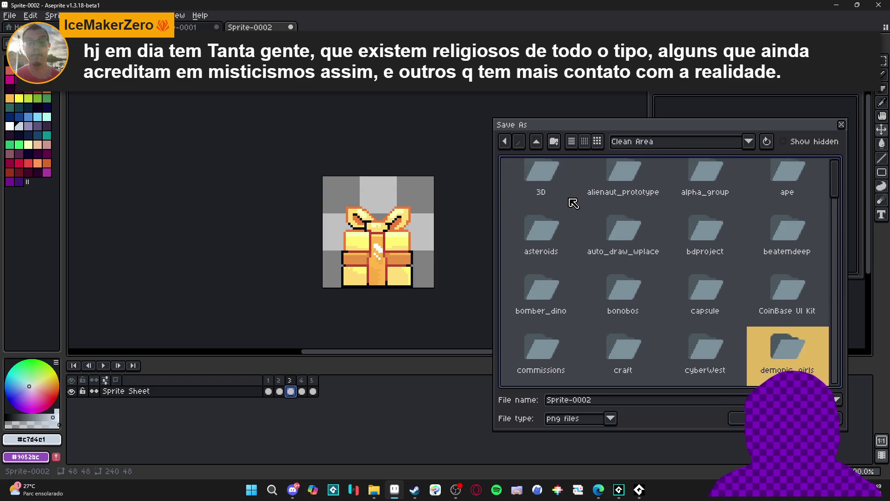
scroll(606, 219, down, 1)
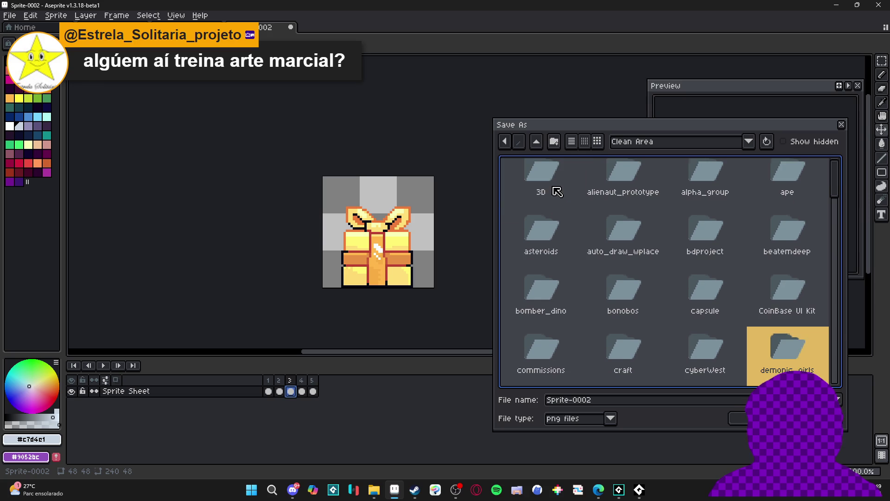
scroll(663, 320, up, 1)
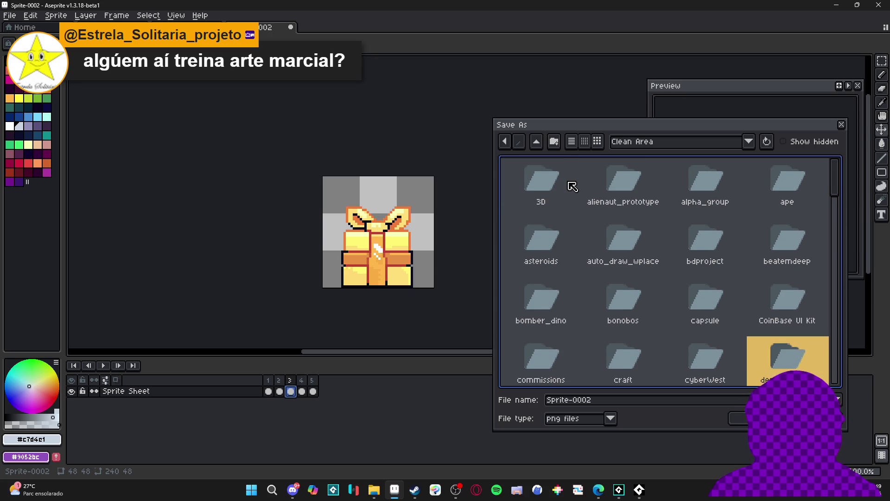
scroll(663, 223, down, 3)
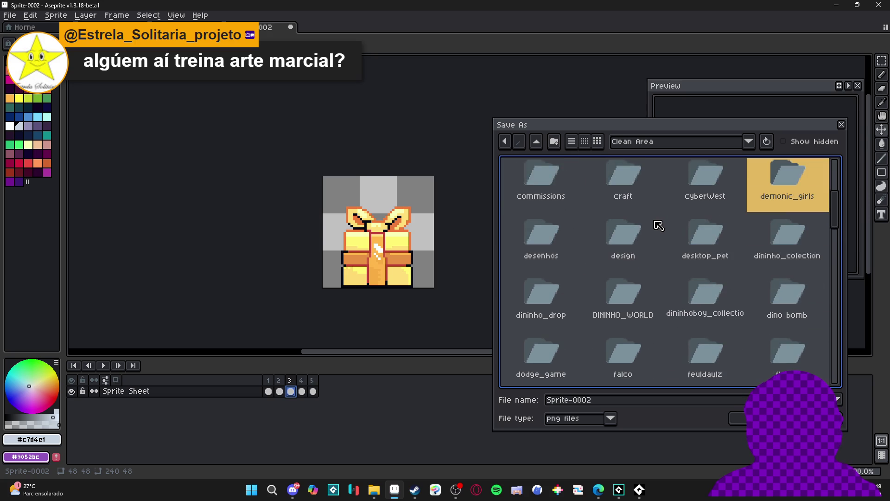
scroll(659, 226, down, 1)
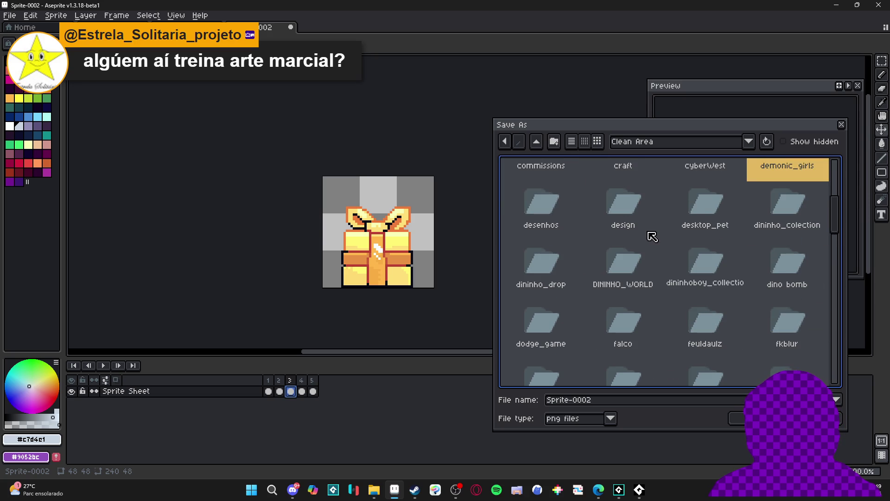
scroll(648, 235, down, 2)
scroll(649, 236, up, 3)
click(701, 250)
double_click(702, 251)
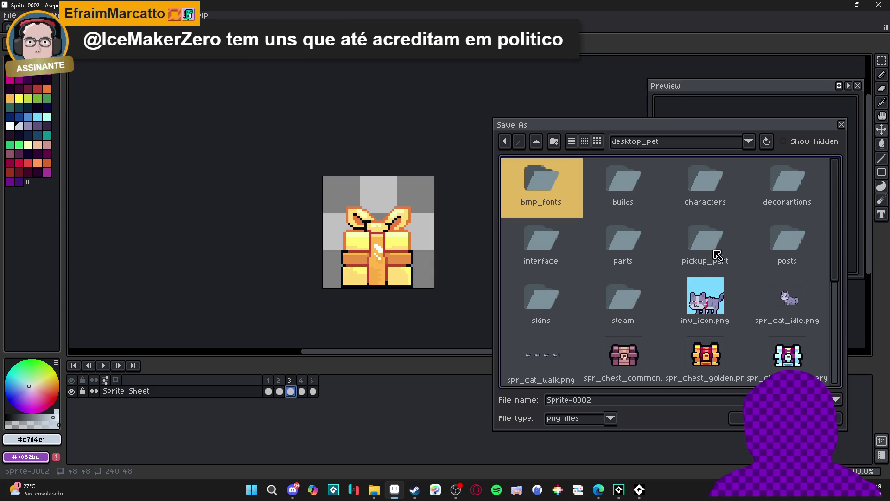
Create a new gifts folder inside desktop_pet.
scroll(622, 285, down, 4)
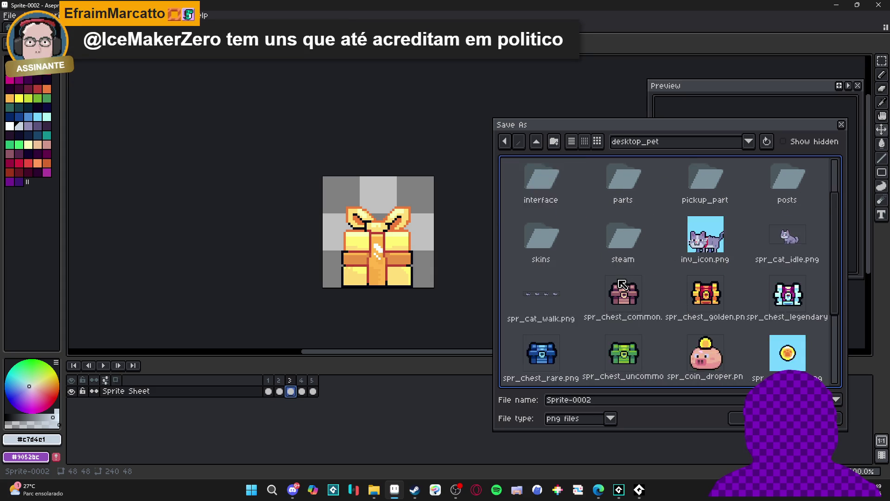
scroll(643, 268, up, 2)
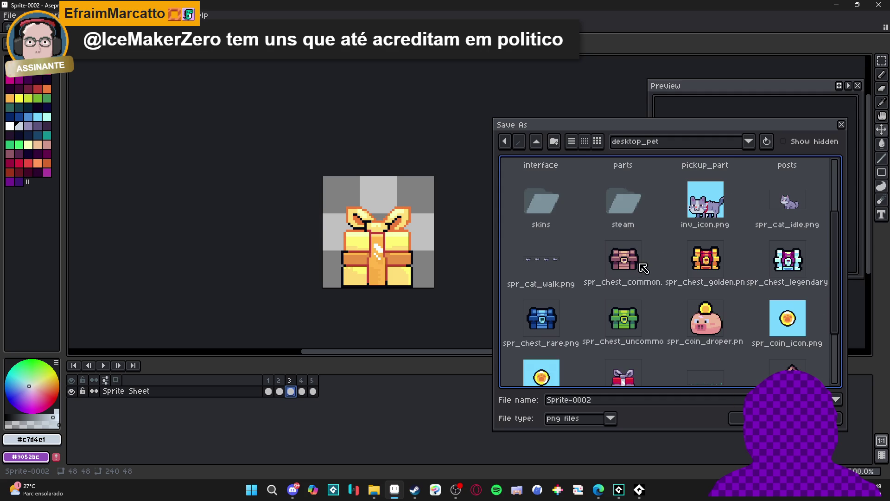
click(554, 142)
text(9)
text(s)
key(Return)
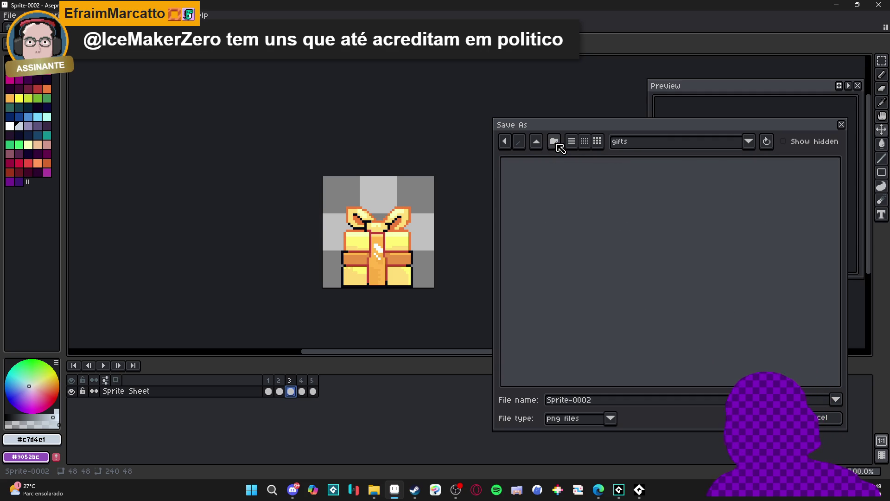
Save the sprite as spr_gift.png in the gifts folder, then switch to File Explorer.
text(spr_gift)
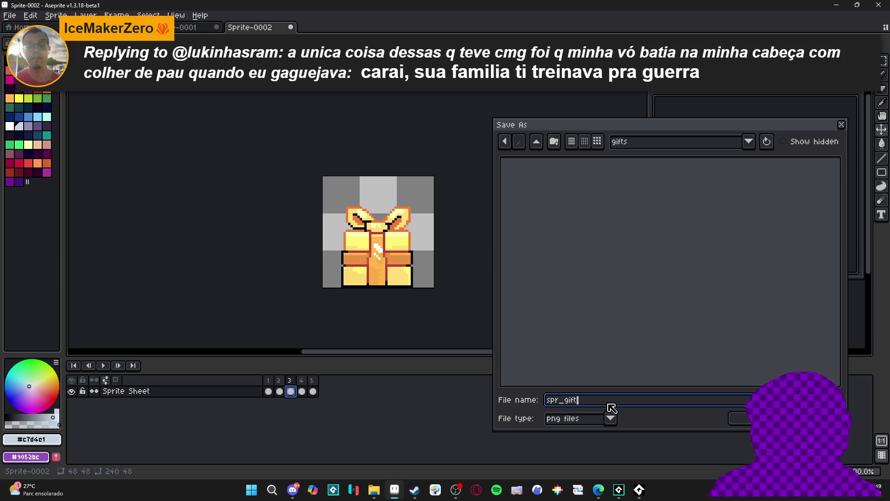
key(Return)
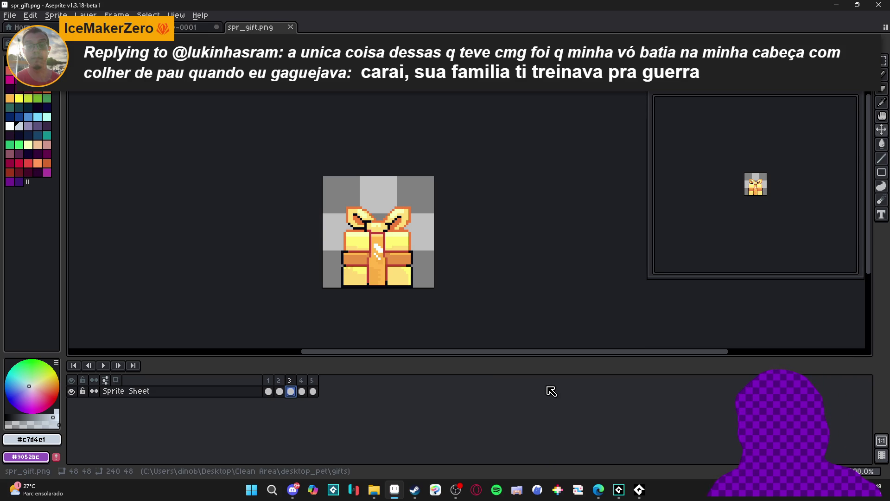
click(374, 490)
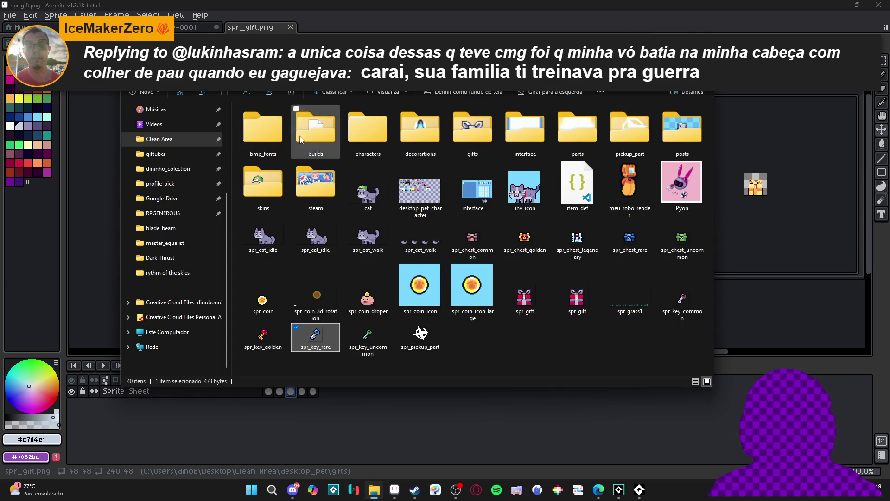
Open the gifts folder and rename spr_gift1 to spr_gift_all.
double_click(475, 130)
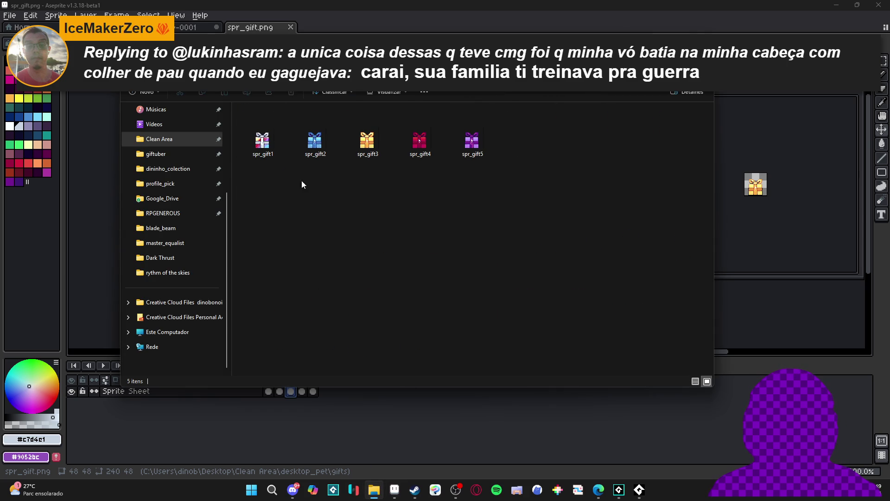
key(ctrl+a)
click(278, 156)
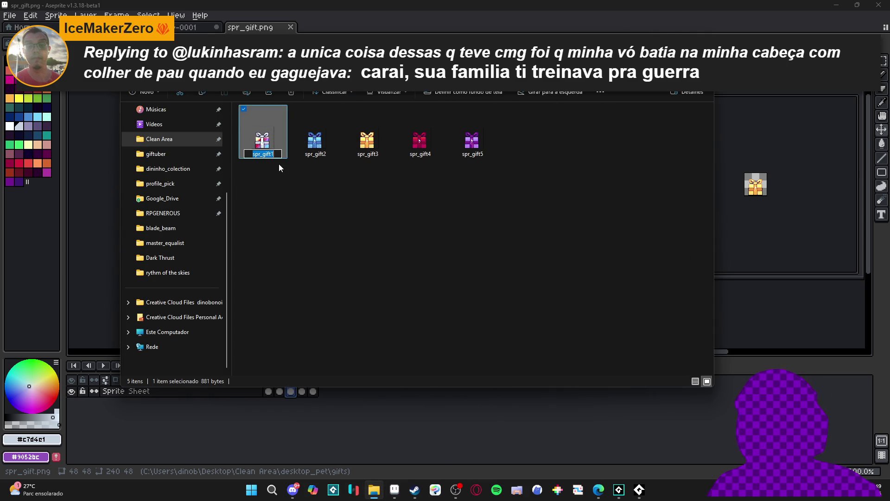
click(279, 157)
key(BackSpace)
text(_)
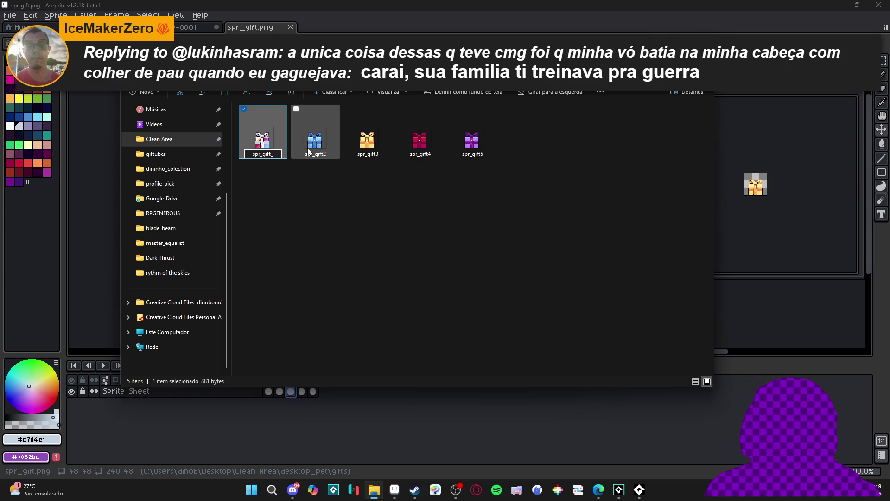
text(all)
click(305, 139)
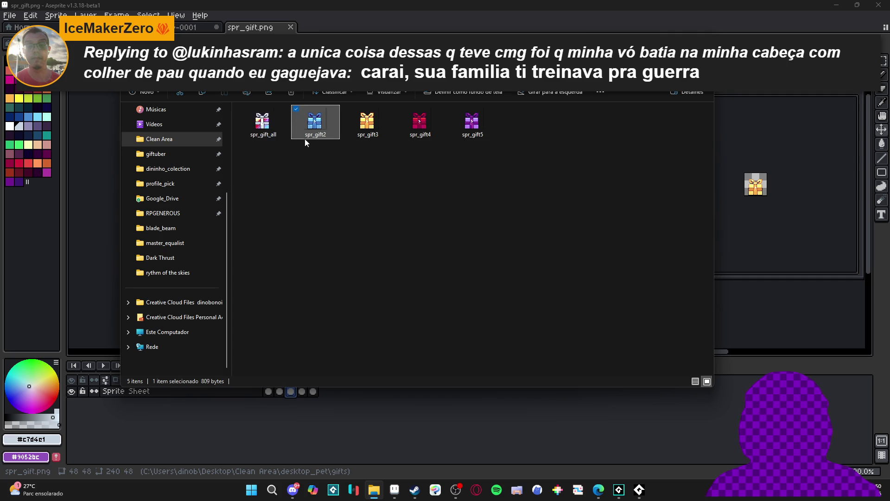
Rename spr_gift2 to spr_gift_uncommon and spr_gift3 to spr_gift_rare.
key(Right)
key(BackSpace)
text(_uncommon)
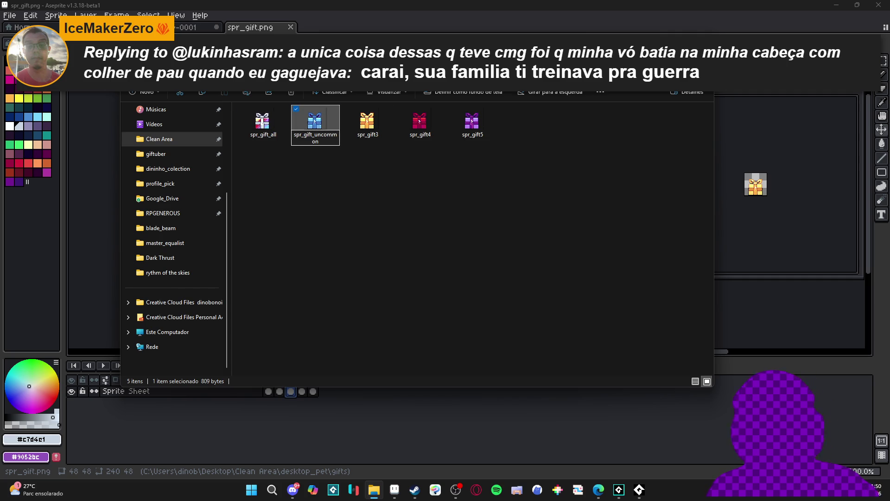
click(367, 121)
click(368, 135)
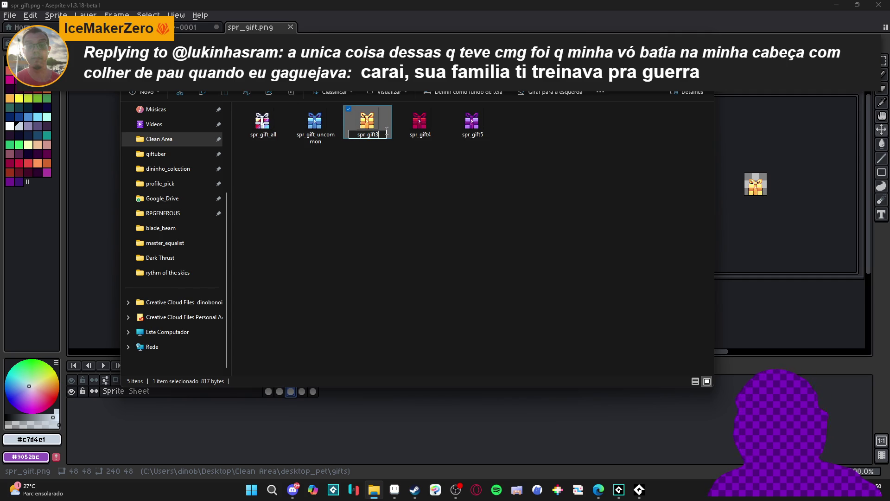
key(BackSpace)
text(_rare)
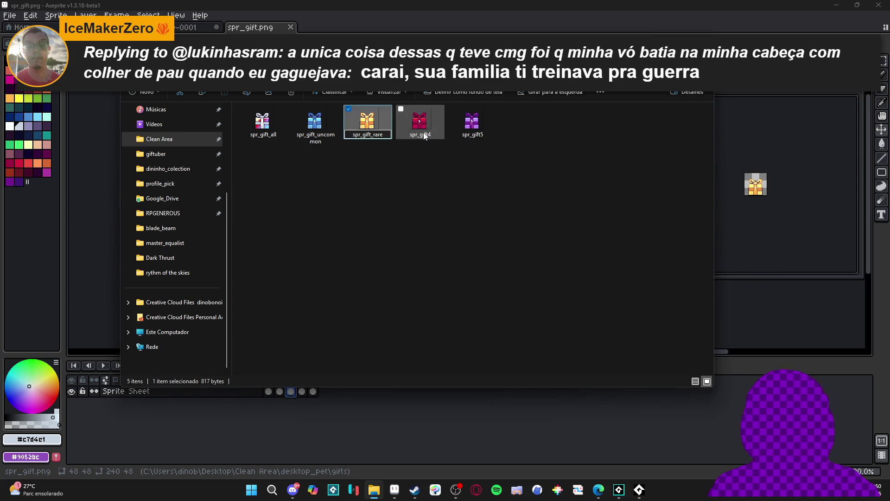
click(424, 135)
Rename spr_gift4 to spr_gift_epic and spr_gift5 to spr_gift_legendary.
click(427, 135)
key(BackSpace)
text(epic)
click(468, 132)
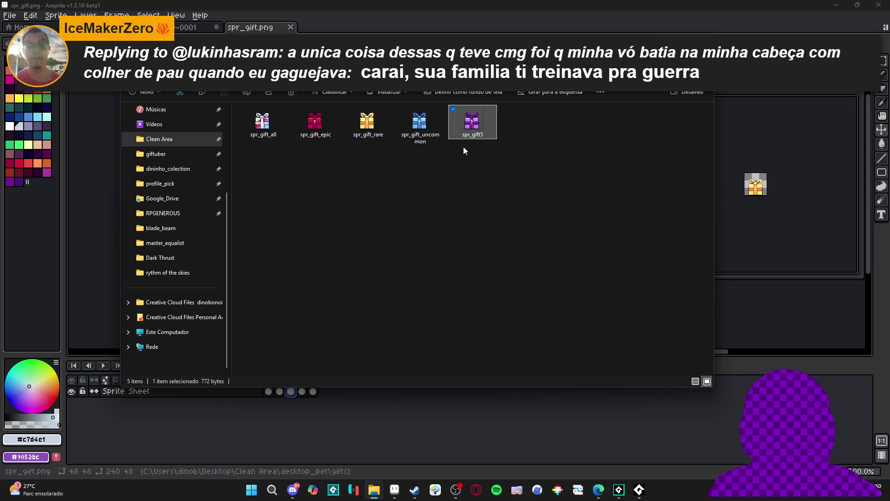
click(473, 134)
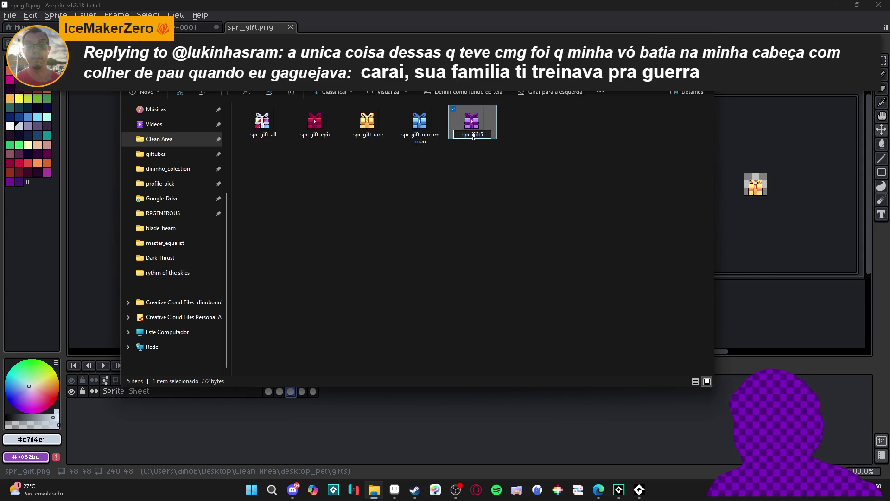
key(BackSpace)
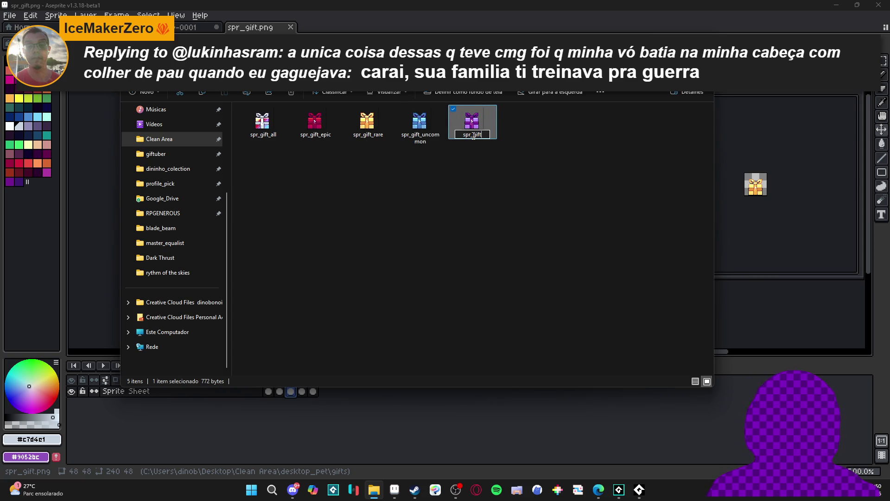
text(_legendary)
key(Return)
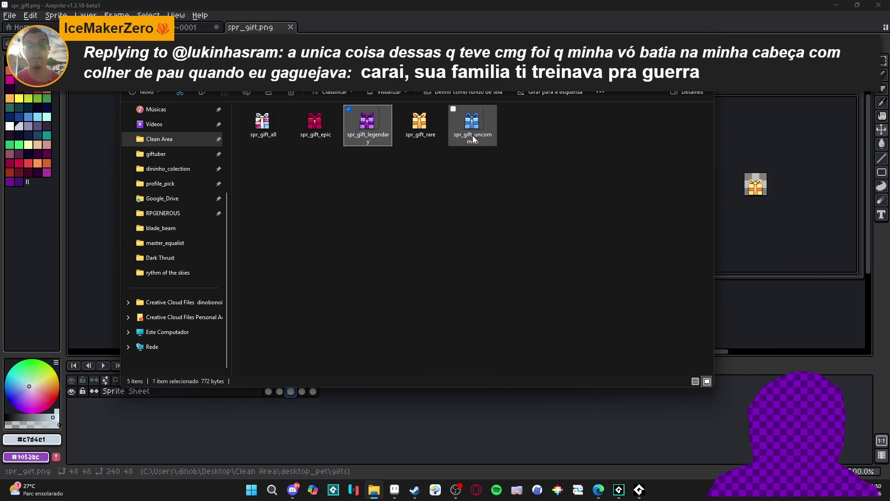
Select all five gift files, then move the folder window aside and return to Aseprite.
click(362, 182)
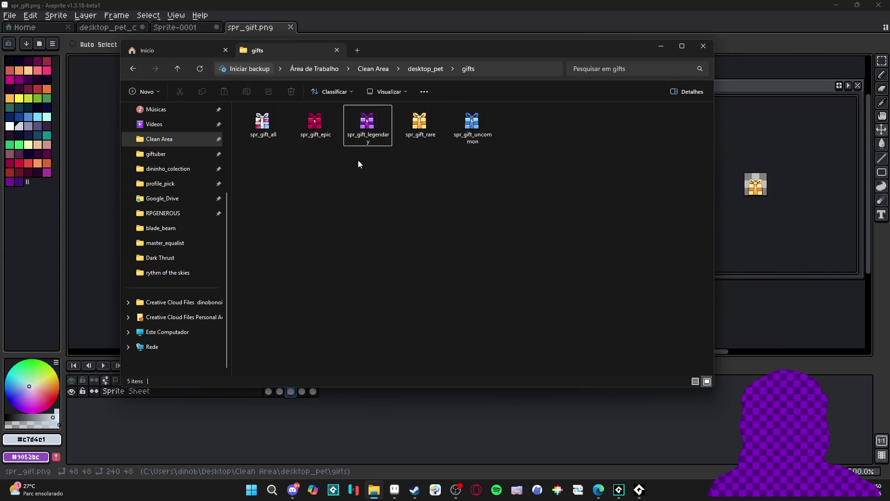
drag(259, 160, 510, 125)
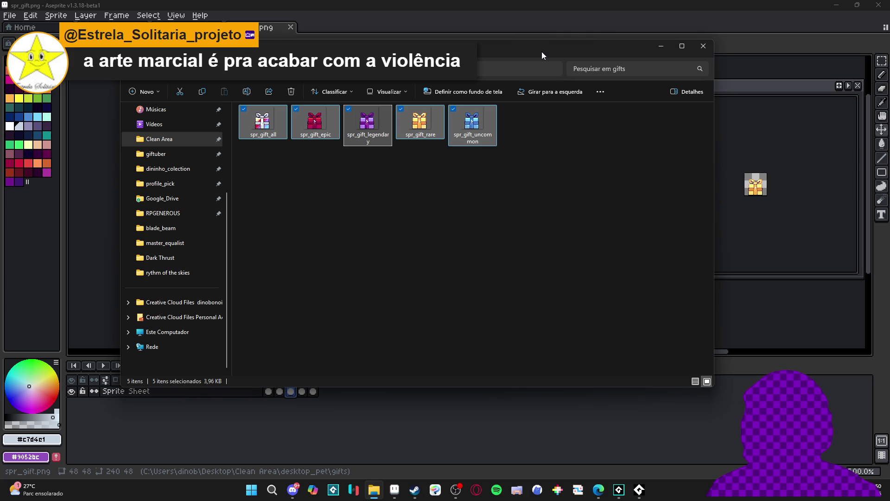
drag(542, 52, 386, 94)
key(alt+Tab)
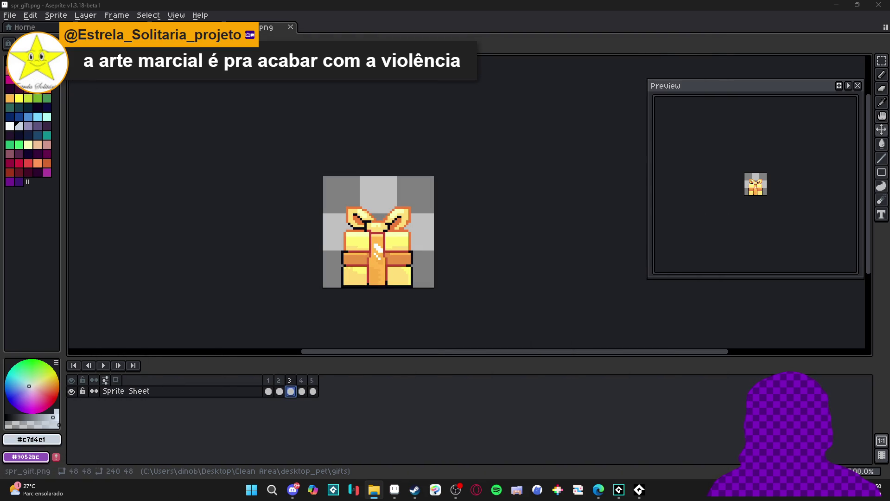
In GameMaker's gift_system folder, check spr_gift_uncommon and spr_gift_all, then open obj_gift.
click(618, 493)
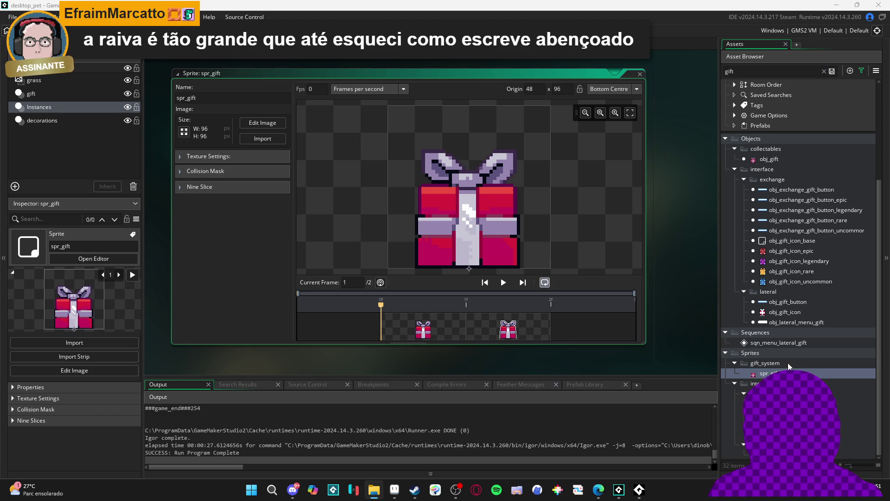
click(788, 363)
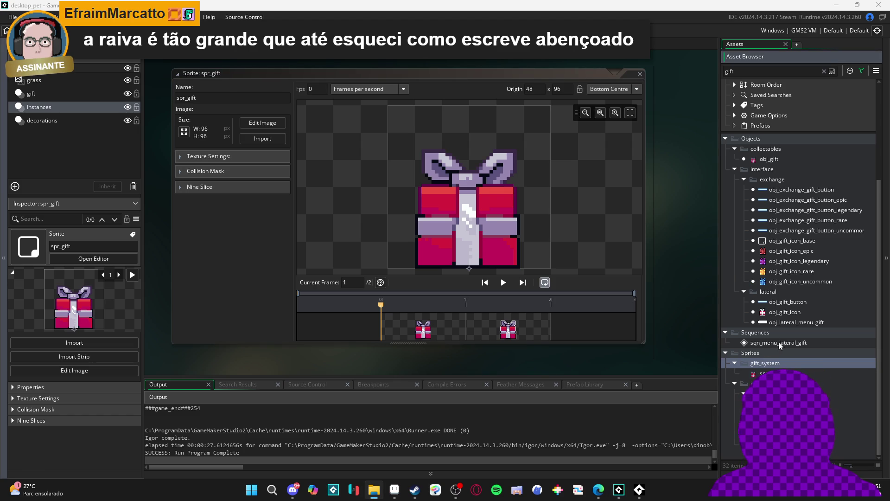
double_click(836, 369)
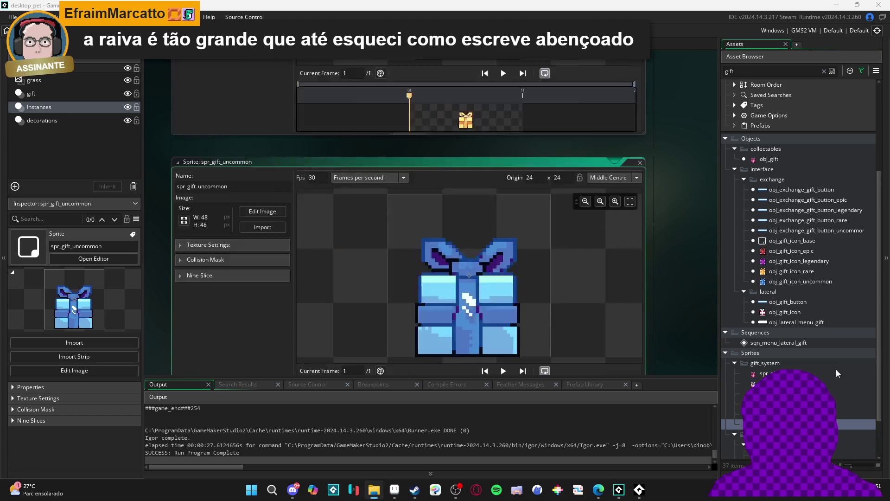
click(788, 383)
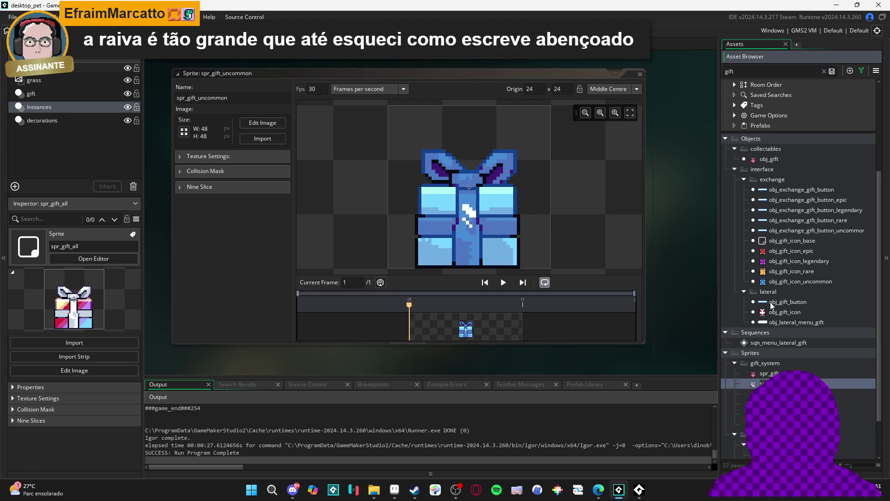
double_click(802, 159)
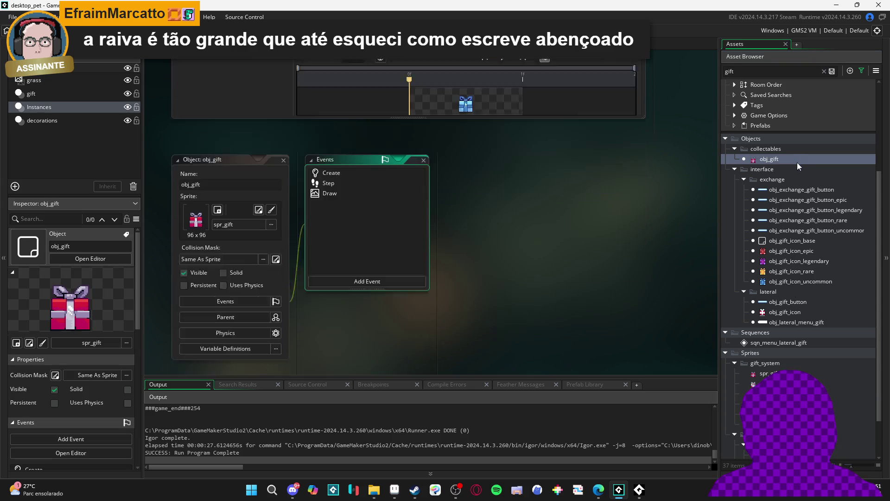
Drag spr_gift_all onto obj_gift's Sprite slot and make the Events window taller.
mouse_move(761, 384)
mouse_down()
mouse_move(464, 279)
mouse_move(239, 179)
mouse_up()
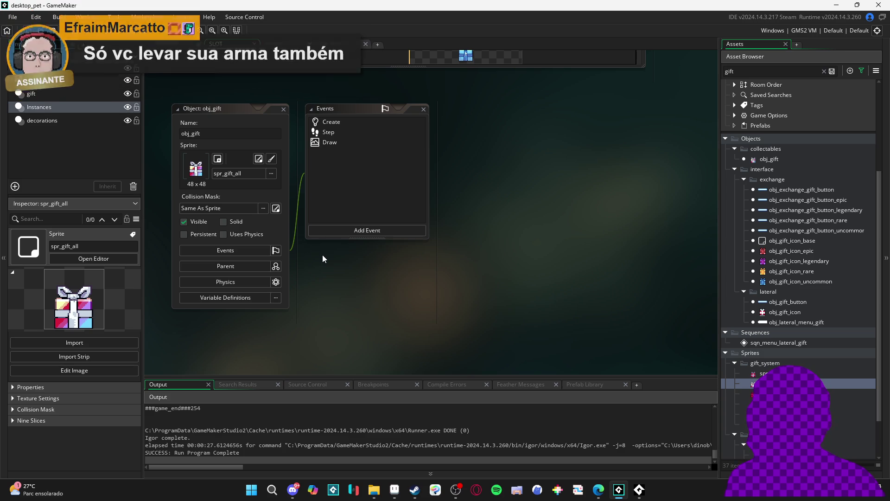
mouse_move(377, 238)
mouse_down()
mouse_move(349, 301)
mouse_move(312, 311)
mouse_move(259, 307)
mouse_up()
Resize the Events window, pan the workspace slightly, and run the game with F5.
click(477, 337)
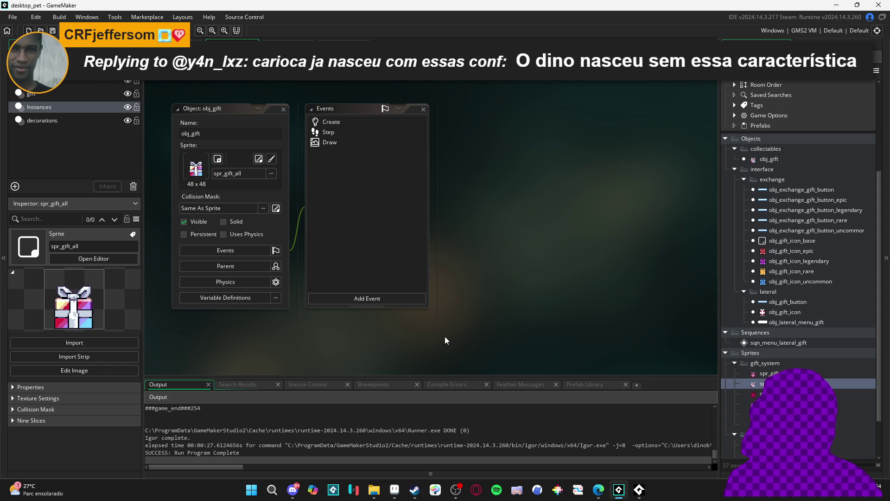
drag(400, 306, 413, 158)
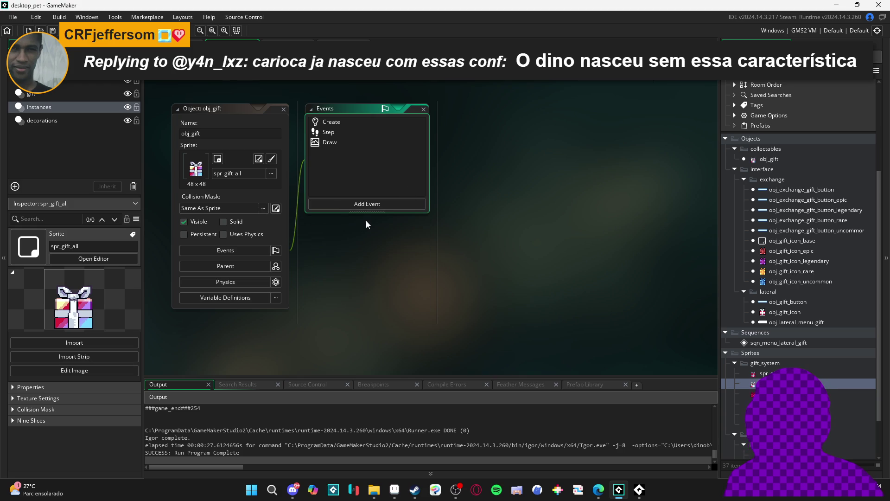
mouse_move(369, 218)
mouse_down()
mouse_move(324, 299)
mouse_move(280, 308)
mouse_up()
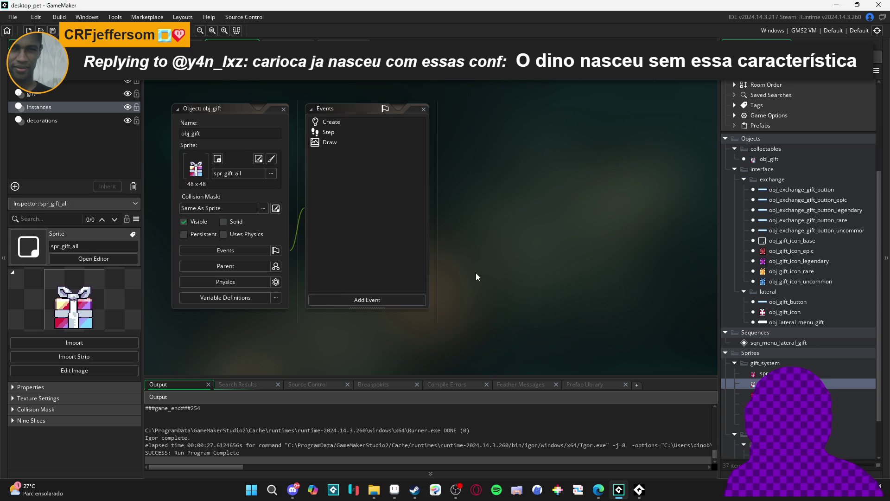
drag(472, 274, 485, 279)
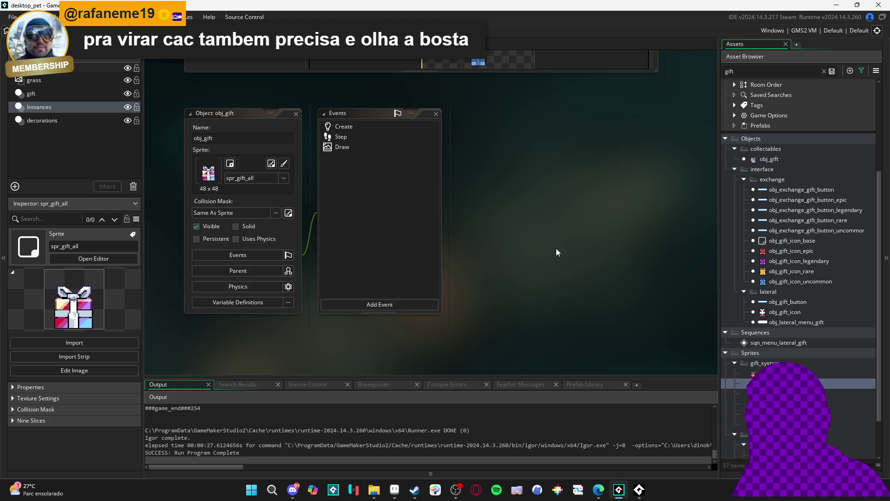
key(F5)
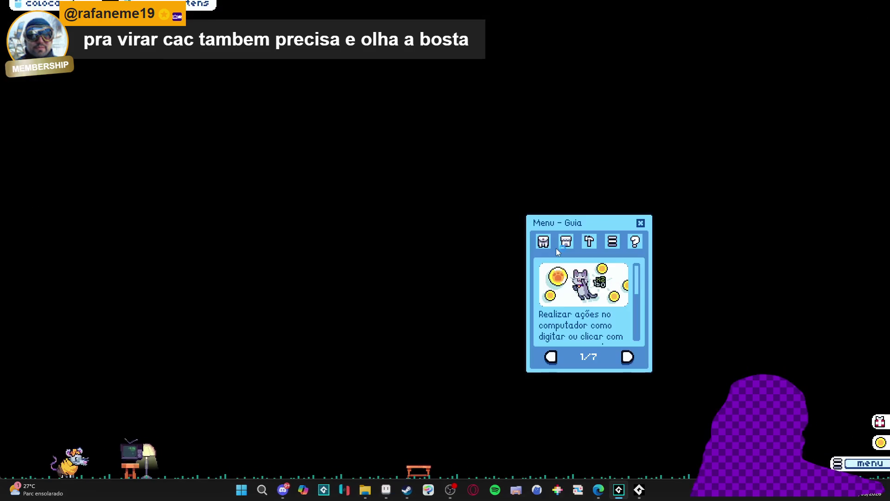
Open the Inventário page and the Trocar trade menu, placing the two panels side by side.
click(543, 241)
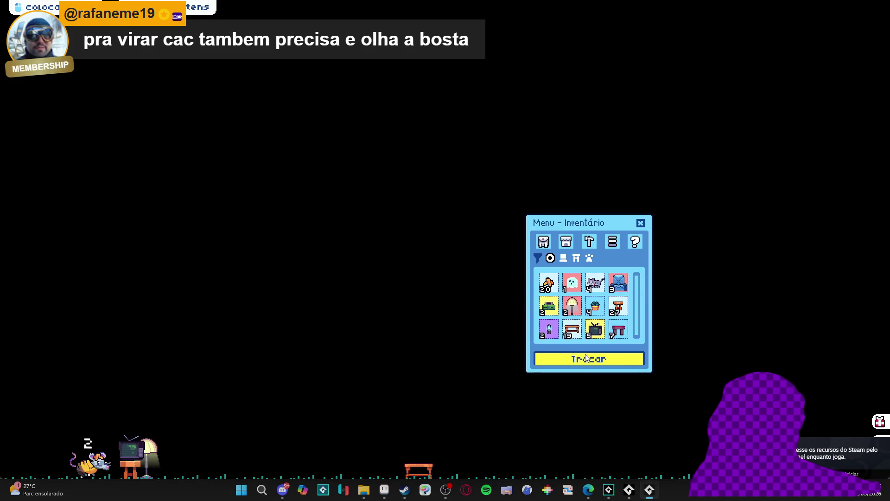
click(589, 357)
mouse_move(450, 168)
mouse_down()
mouse_move(301, 177)
mouse_move(429, 190)
mouse_up()
drag(585, 219, 607, 211)
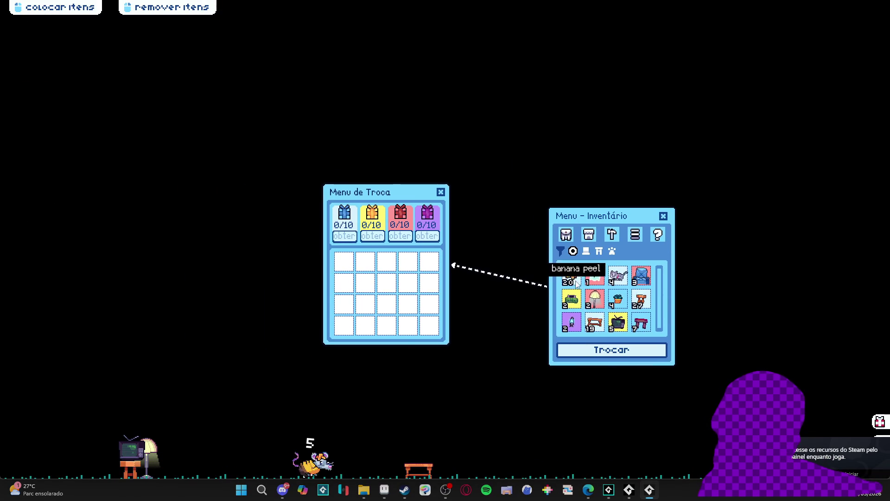
Add five inventory items, including the mushroom lamp, plant pot and wooden table, to the trade grid.
click(571, 276)
click(594, 276)
click(570, 298)
click(594, 299)
click(571, 321)
Return the mushroom lamp, pink ghost, banana peel, plant pot and bench to the inventory.
click(387, 263)
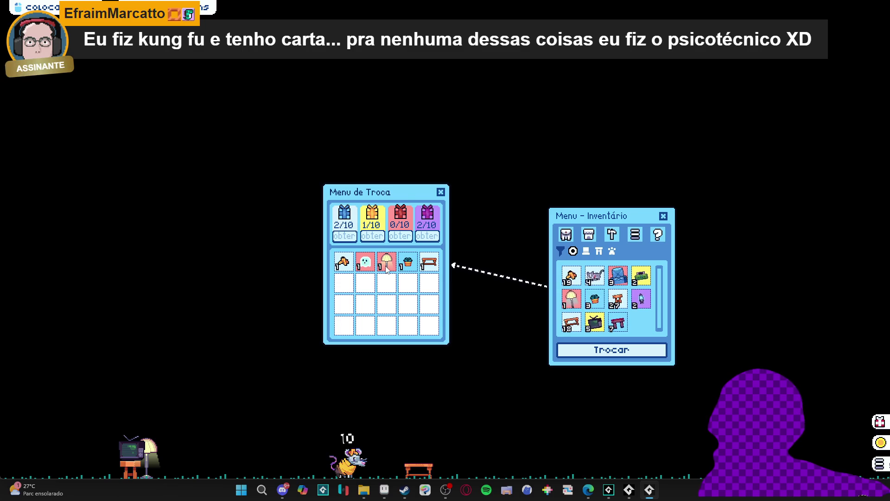
click(365, 262)
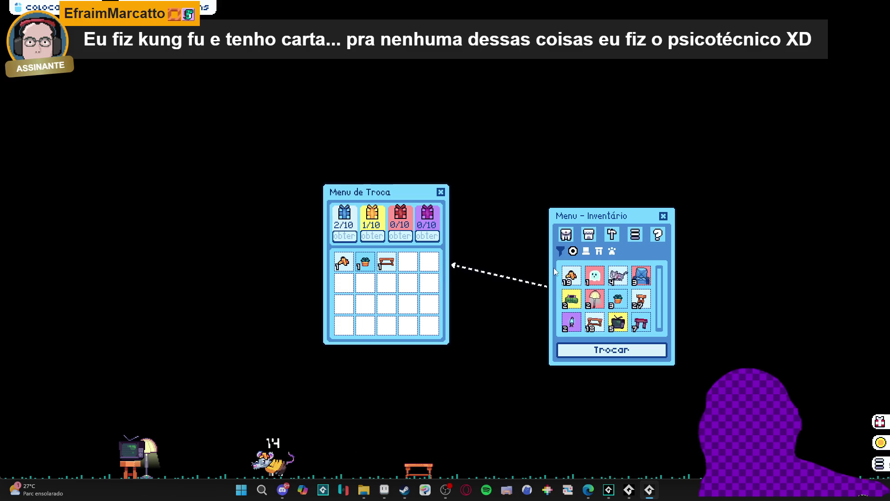
click(386, 262)
click(366, 262)
click(344, 262)
Close the trade and inventory menus and quit the game with Escape.
click(440, 192)
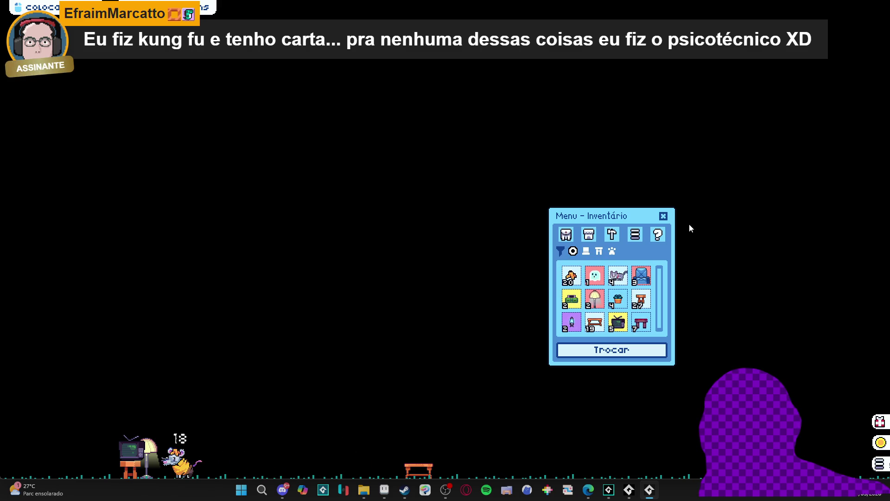
click(663, 217)
key(Escape)
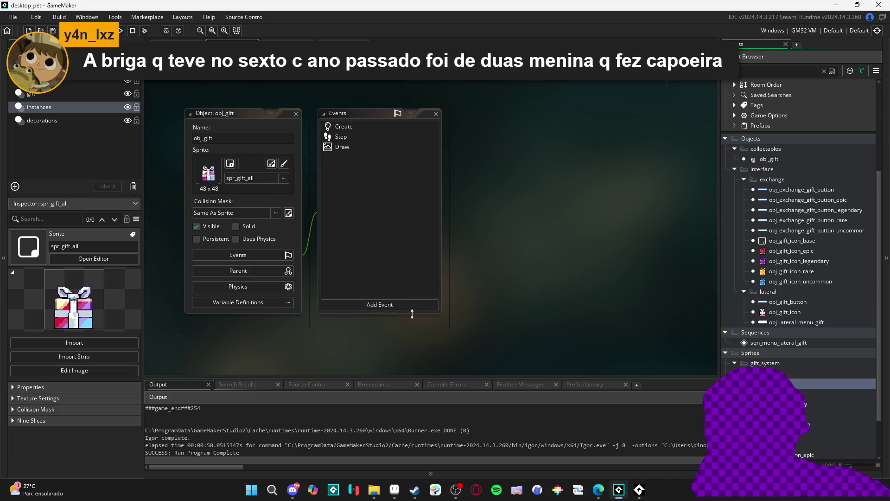